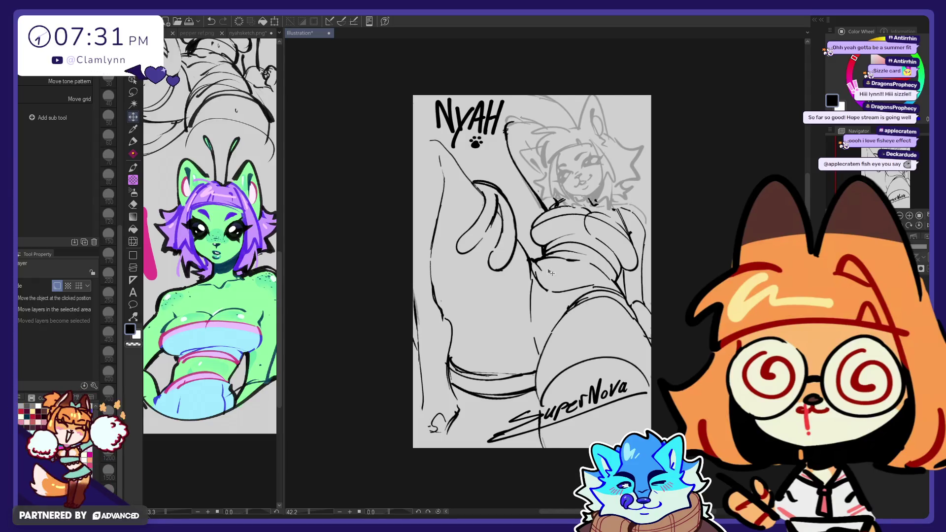
- Lasso-select the faint upper sketch and rotate it about 4 degrees clockwise
key("e")
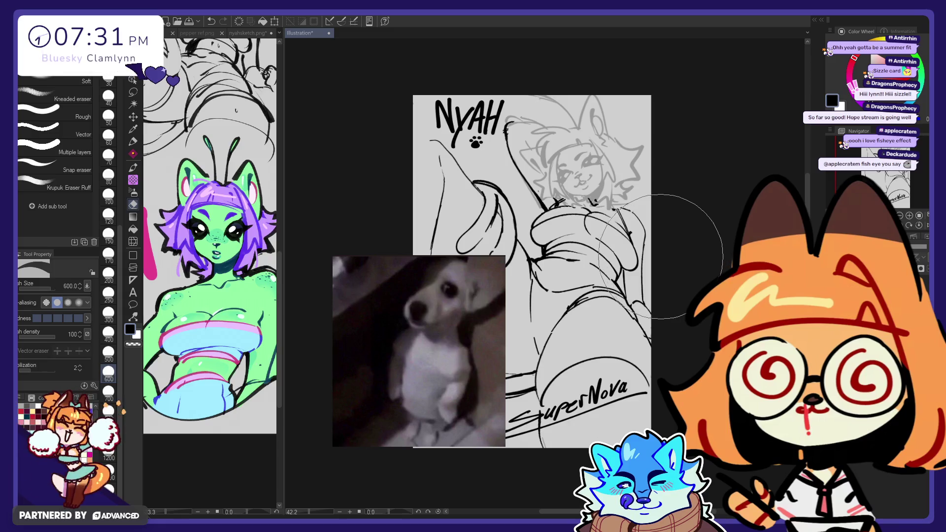
left_click(133, 93)
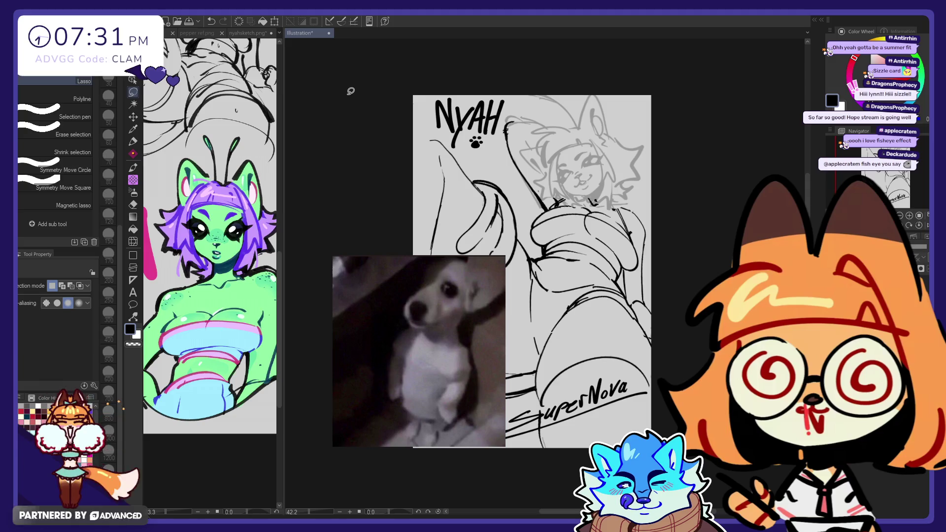
left_click_drag(505, 62, 685, 147)
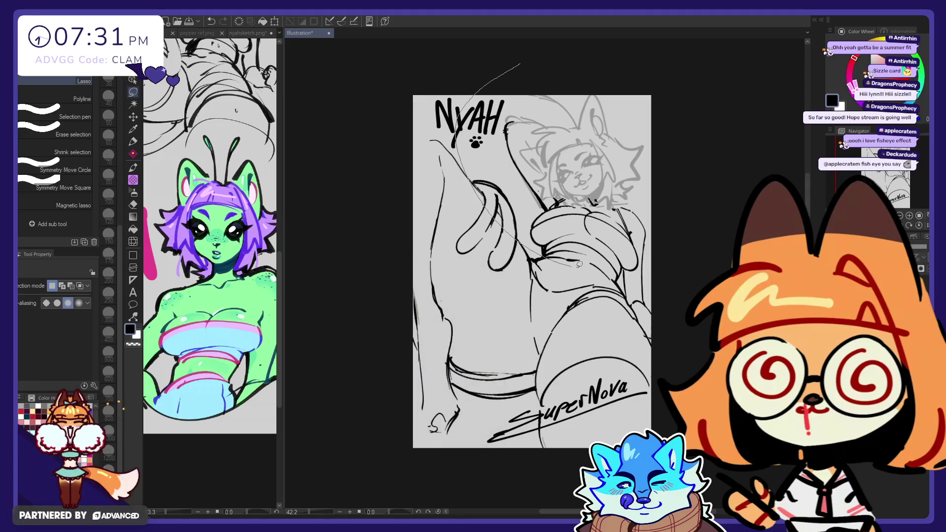
key("ctrl+t")
left_click_drag(686, 216, 683, 226)
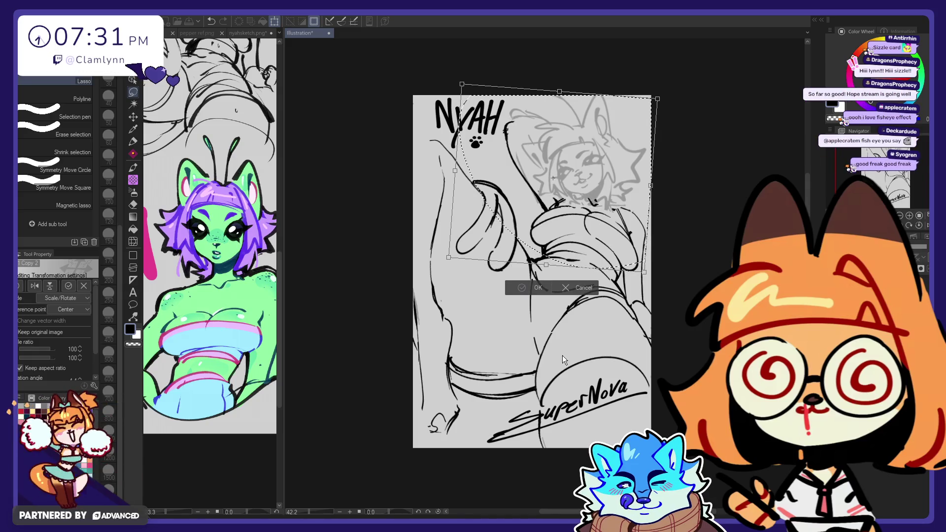
left_click(531, 288)
key("ctrl+d")
- Set the eraser to size 100 and erase stray sketch lines above the head
key("e")
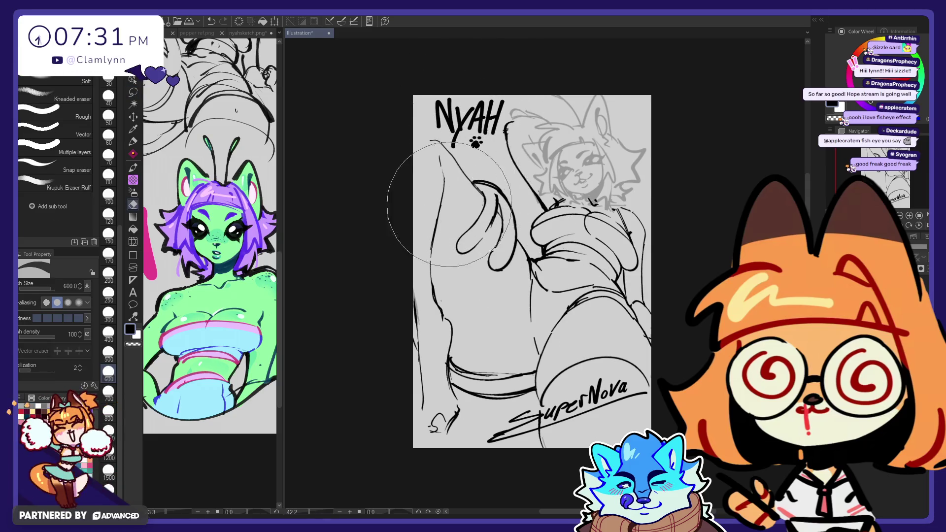
left_click(108, 193)
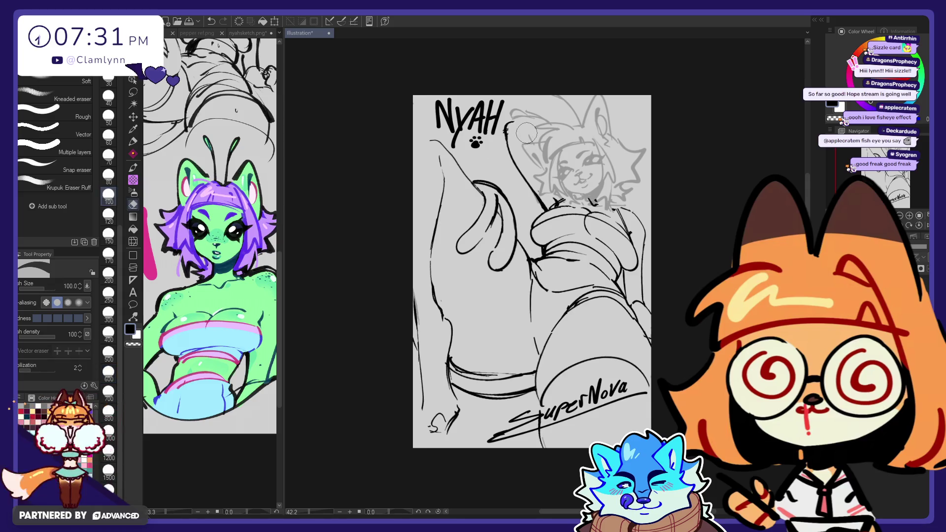
left_click_drag(536, 104, 509, 106)
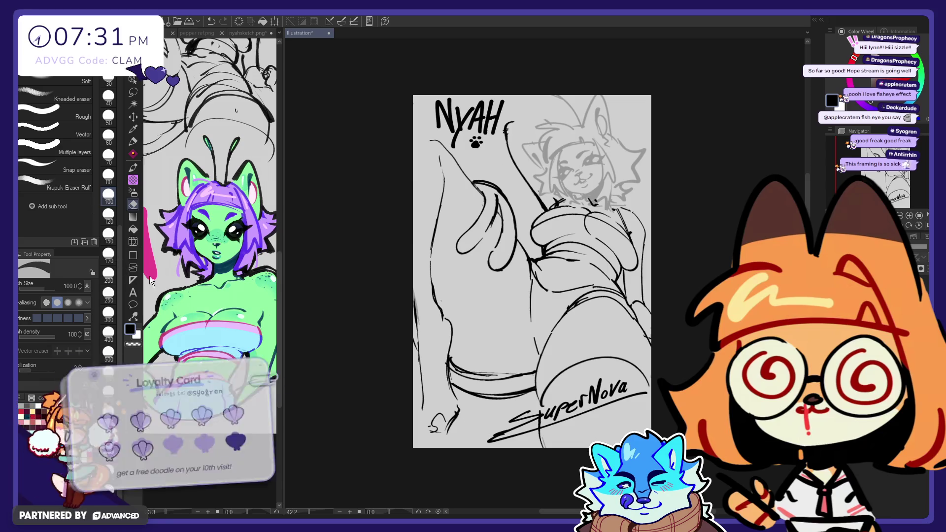
- Scale the faint sketch layer to about 96%, shift it slightly left, and nudge it up-right
key("ctrl+t")
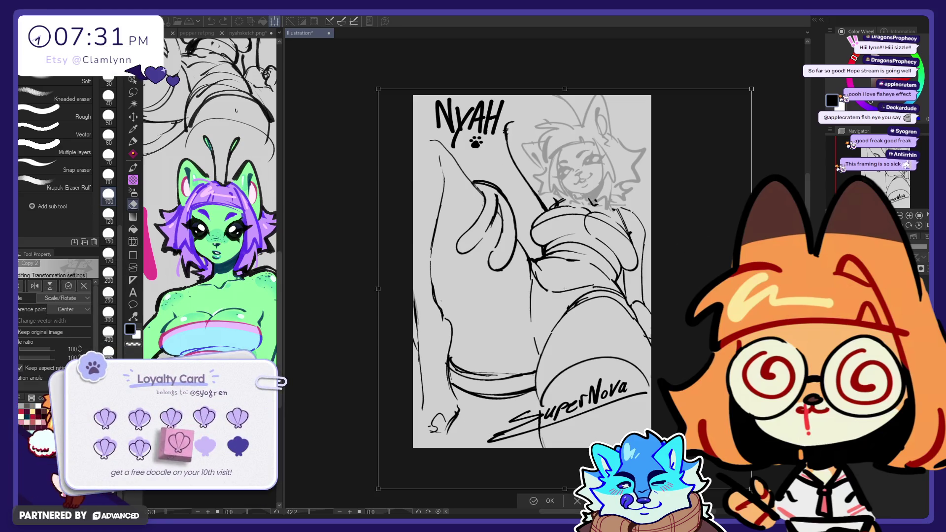
left_click_drag(687, 225, 688, 223)
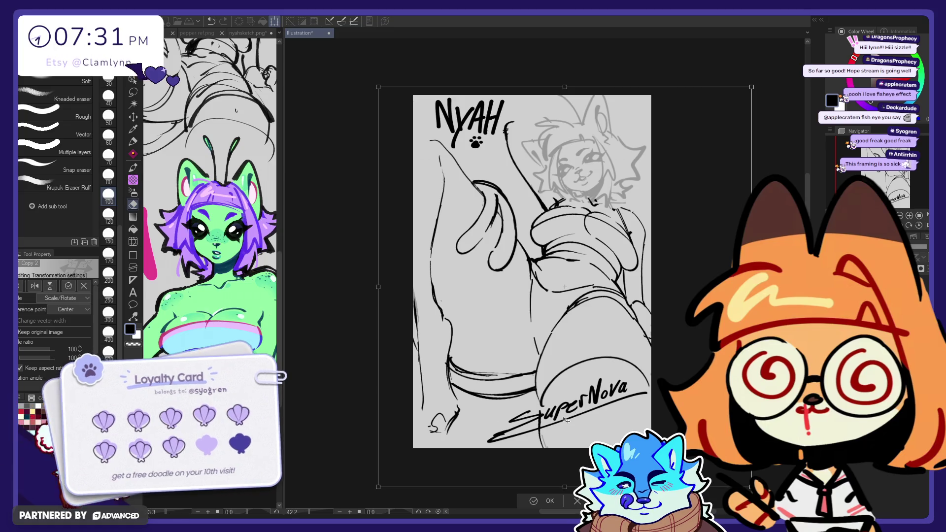
left_click_drag(378, 286, 393, 286)
left_click_drag(669, 287, 665, 286)
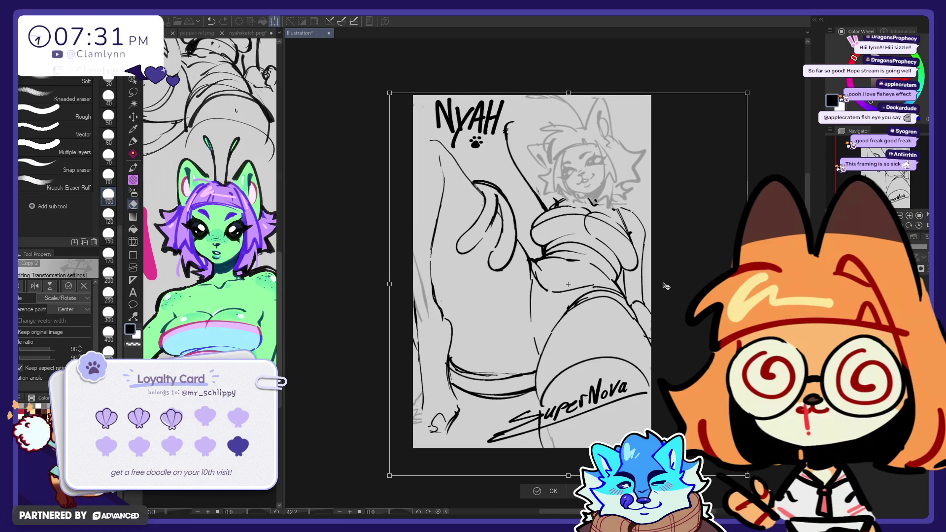
left_click(550, 495)
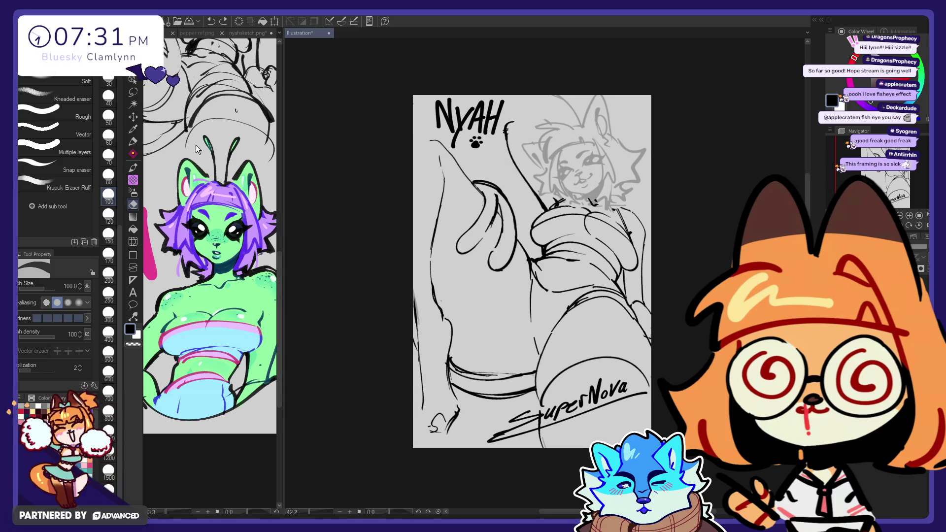
key("k")
left_click_drag(381, 145, 382, 144)
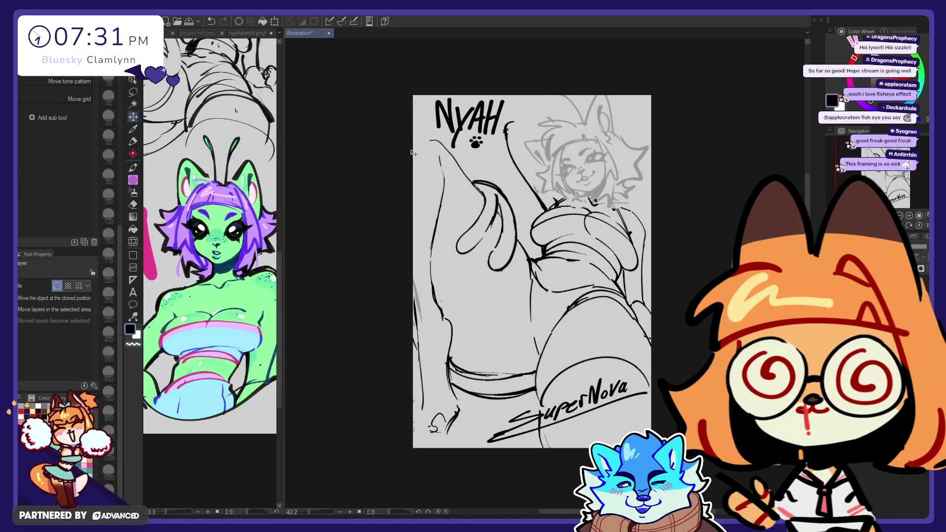
- Turn the grey head sketch into dark black lines
key("e")
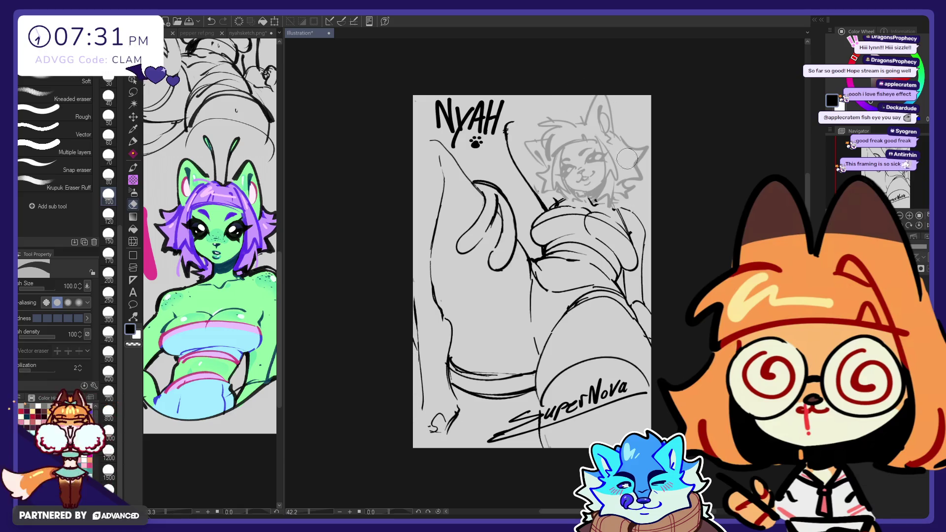
key("ctrl+z")
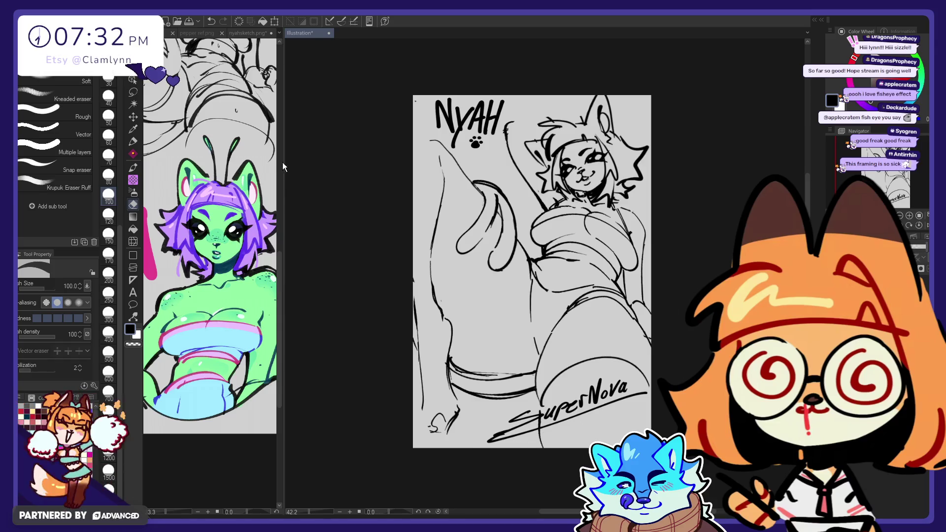
left_click(133, 117)
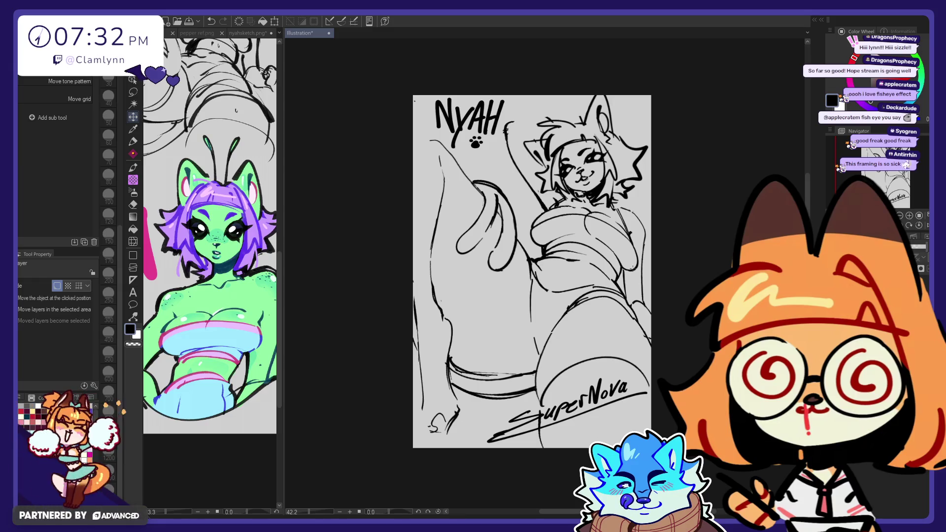
- Sketch the arm raised behind the head, alternating sketch pen and eraser
key("e")
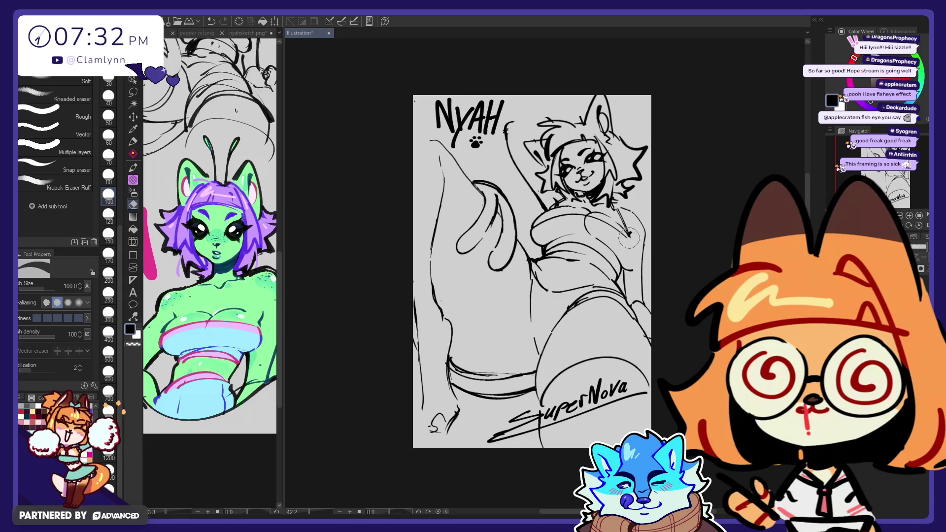
key("p")
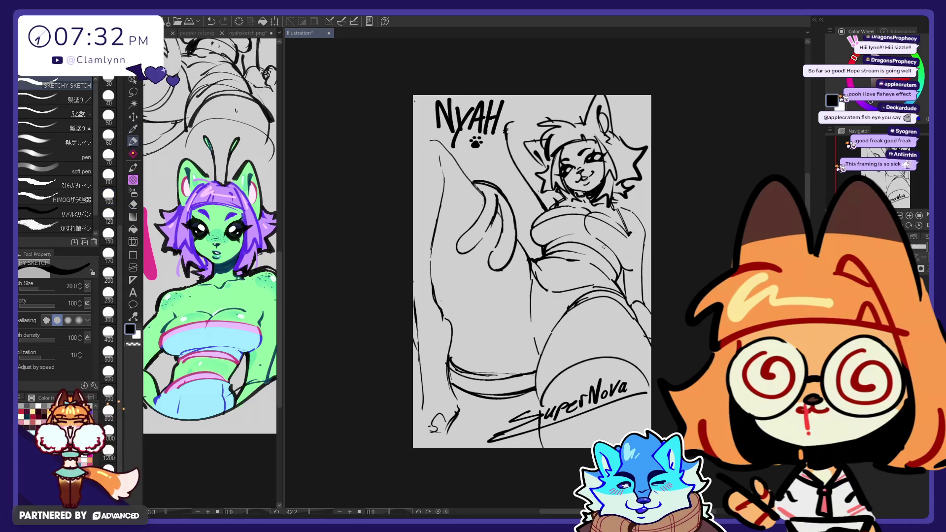
key("e")
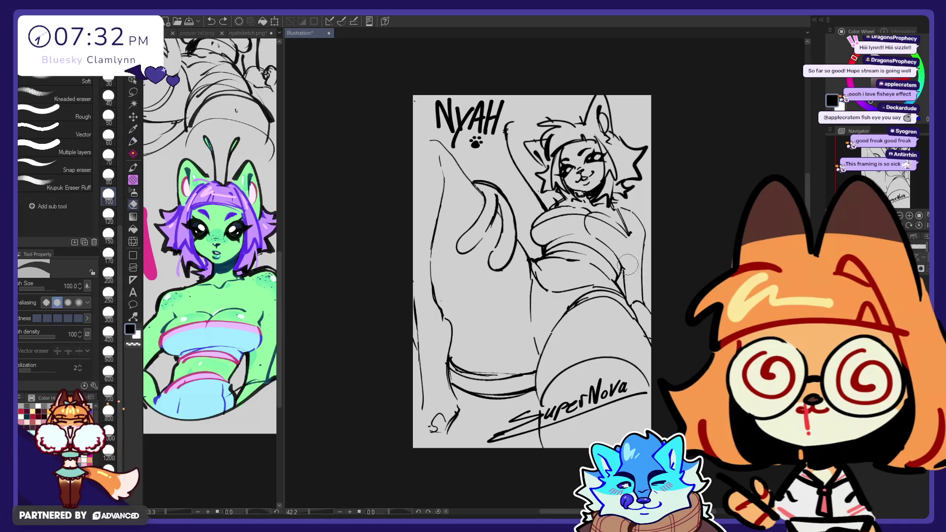
key("p")
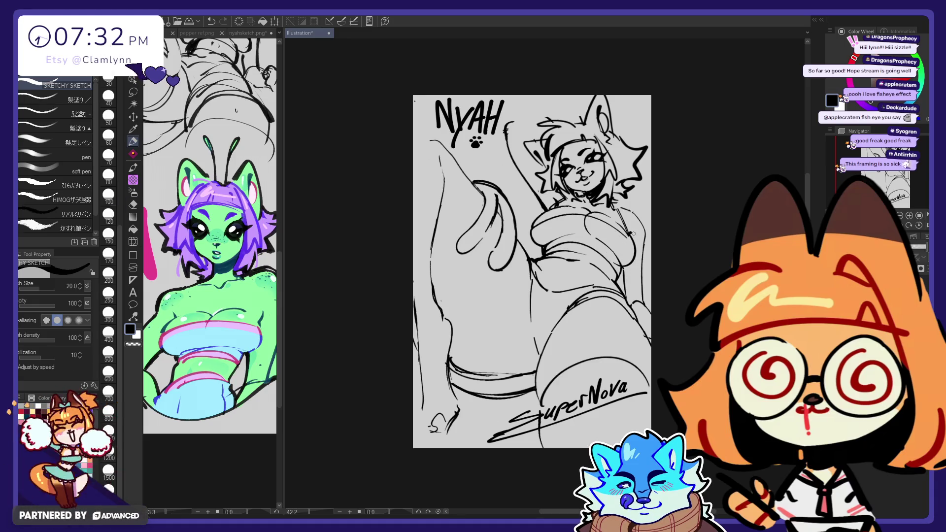
key("e")
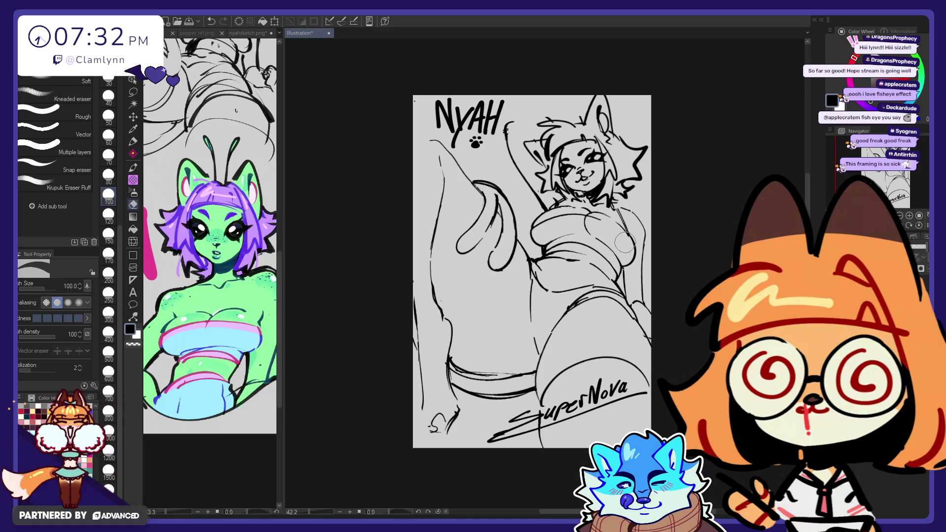
left_click(137, 141)
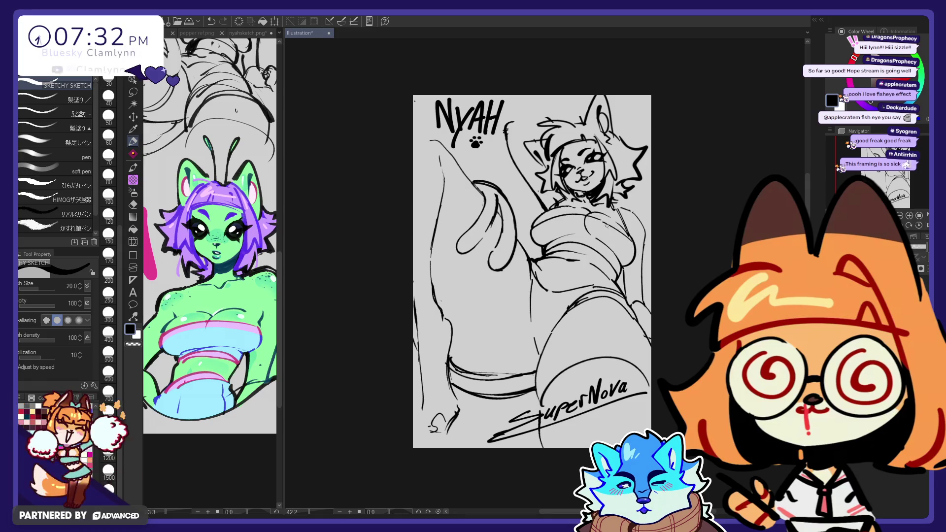
key("e")
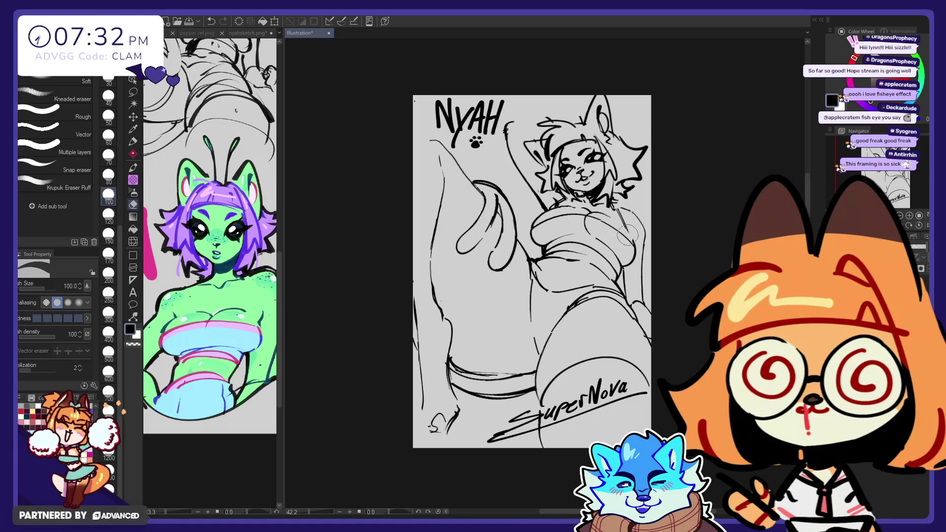
left_click(133, 142)
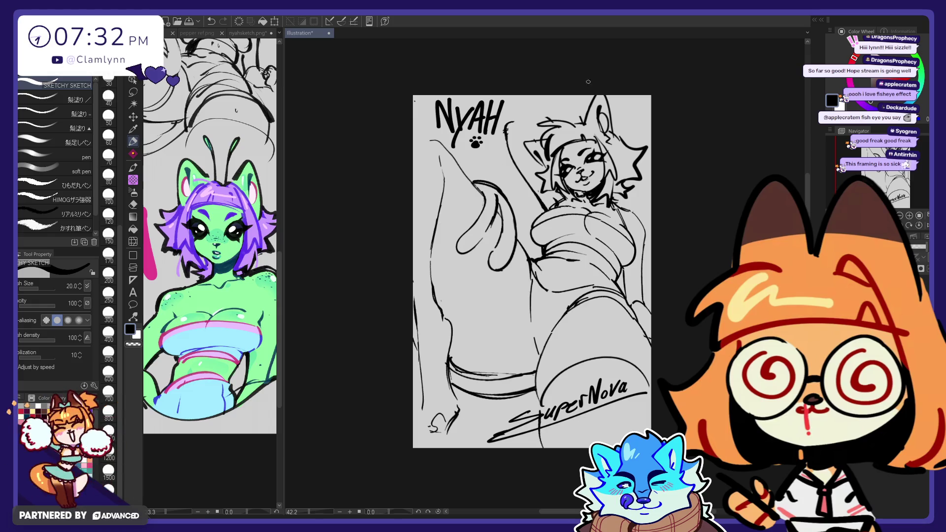
key("e")
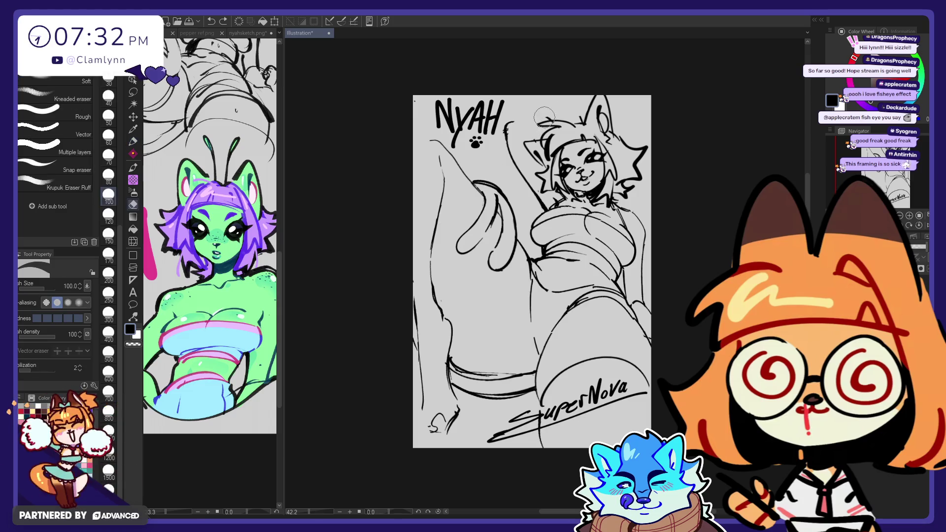
key("p")
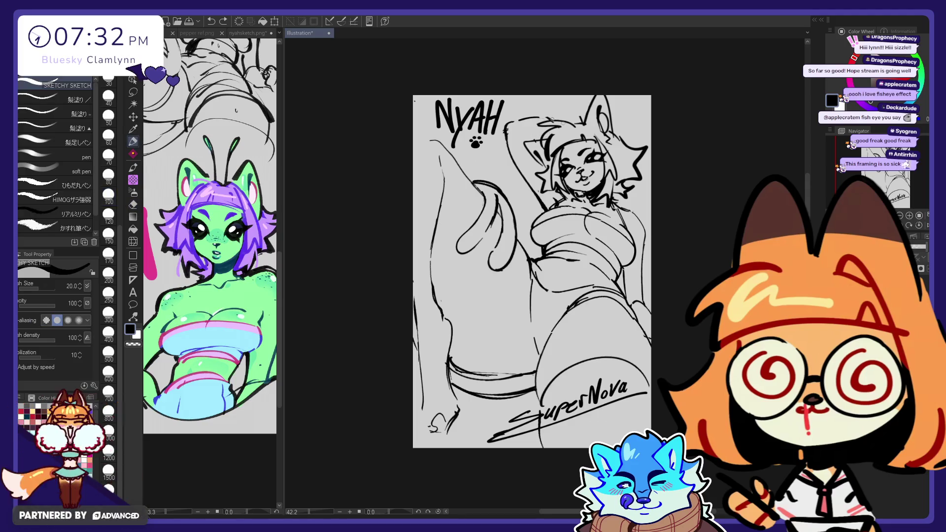
mouse_move(516, 120)
left_mouse_down()
mouse_move(574, 104)
mouse_move(640, 129)
left_mouse_up()
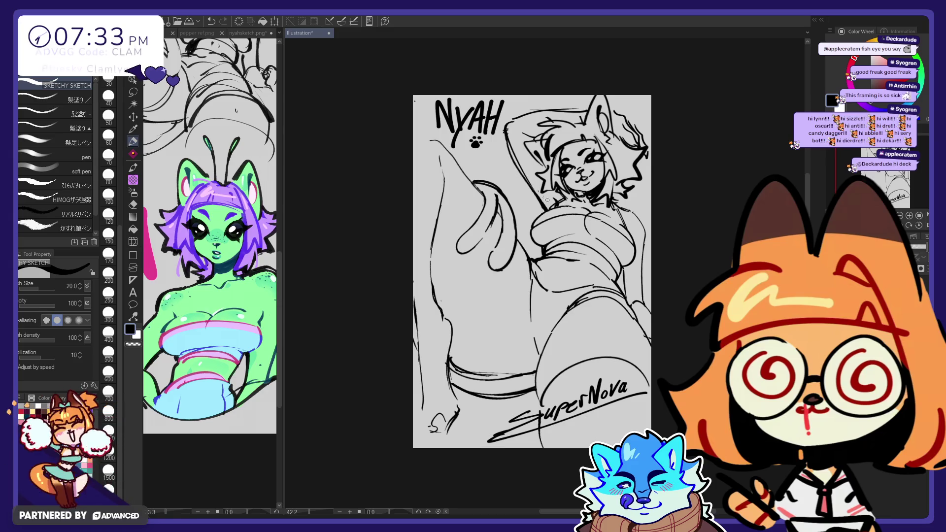
- Tidy the catgirl line art with pen at size 20 and eraser, adding a mark right of NYAH
key("e")
left_click(132, 142)
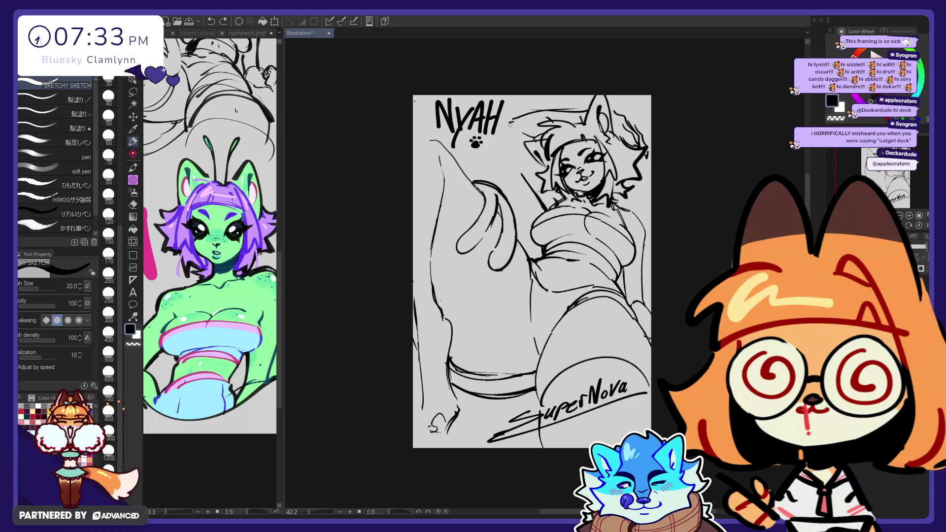
key("e")
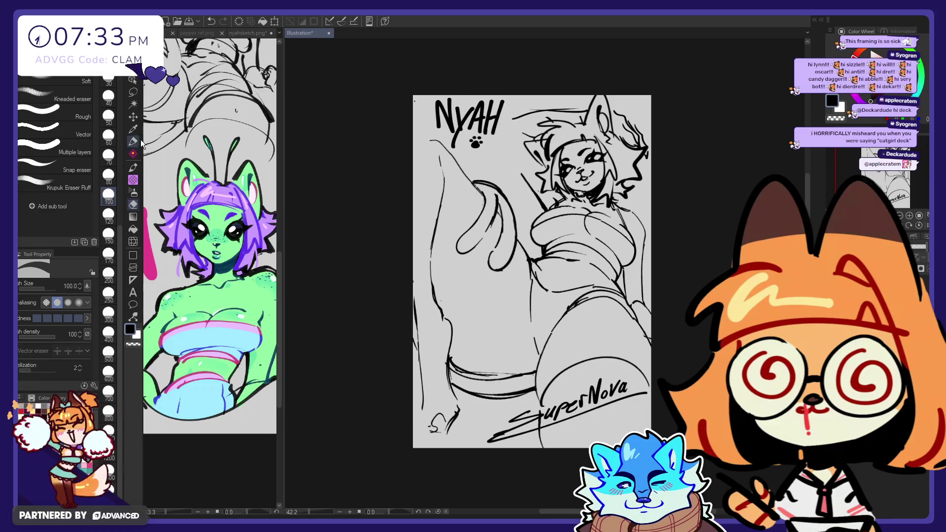
key("p")
key("ctrl+z")
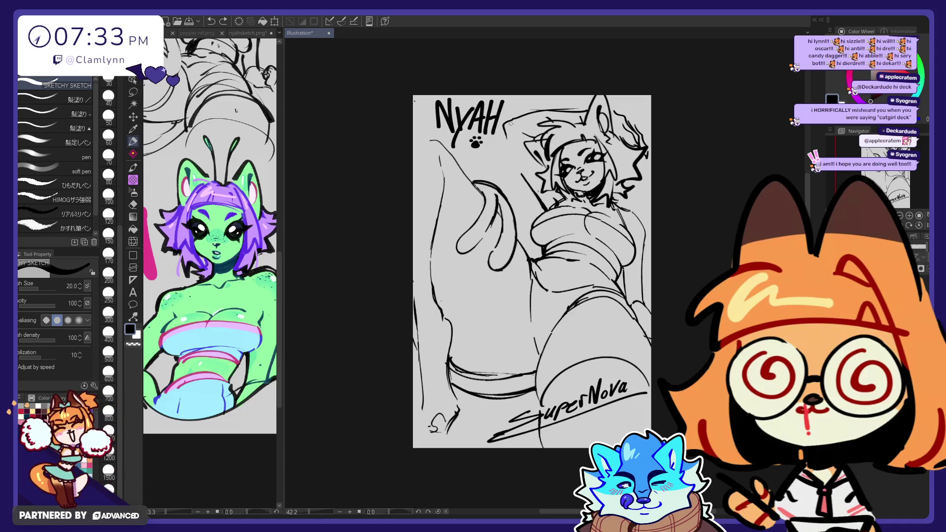
left_click_drag(503, 123, 505, 134)
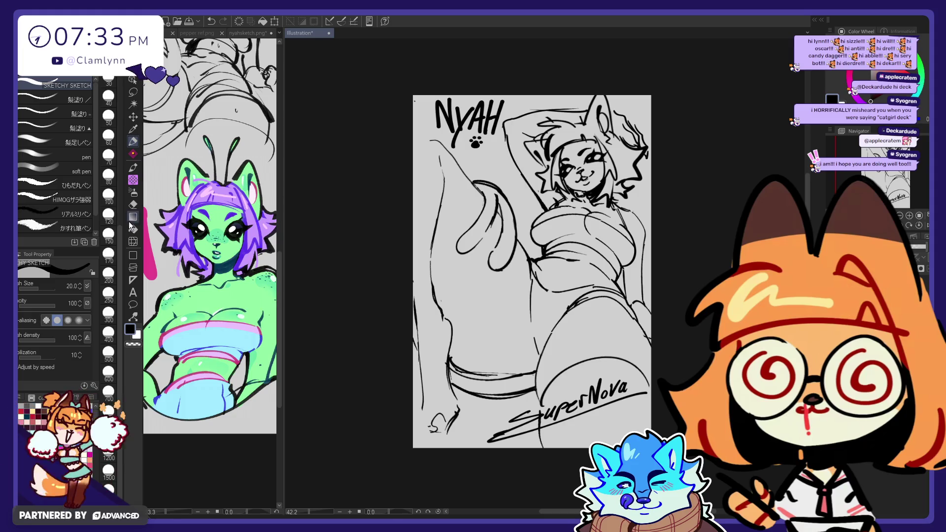
left_click(136, 241)
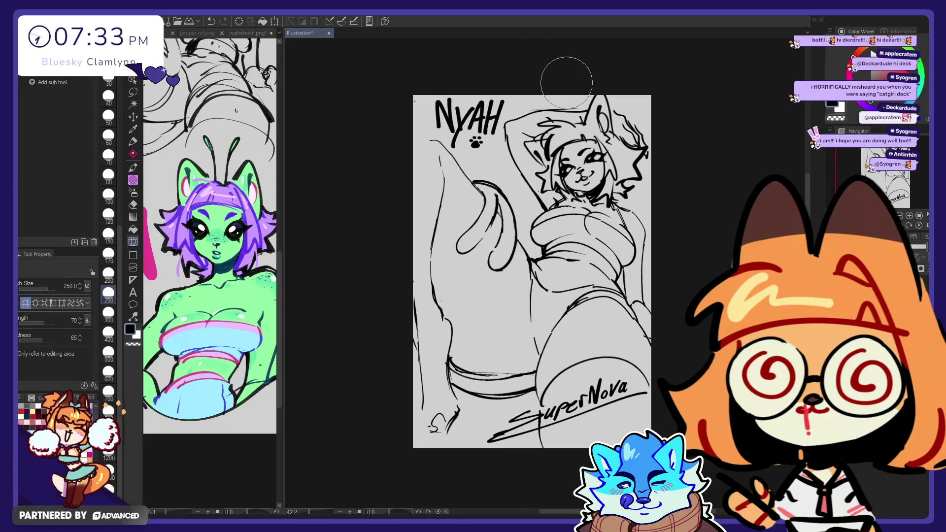
key("e")
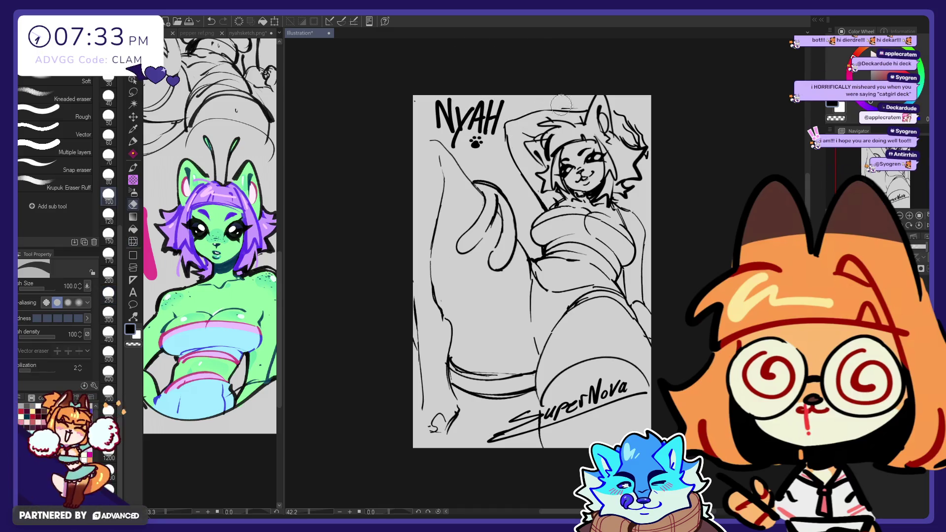
left_click(133, 142)
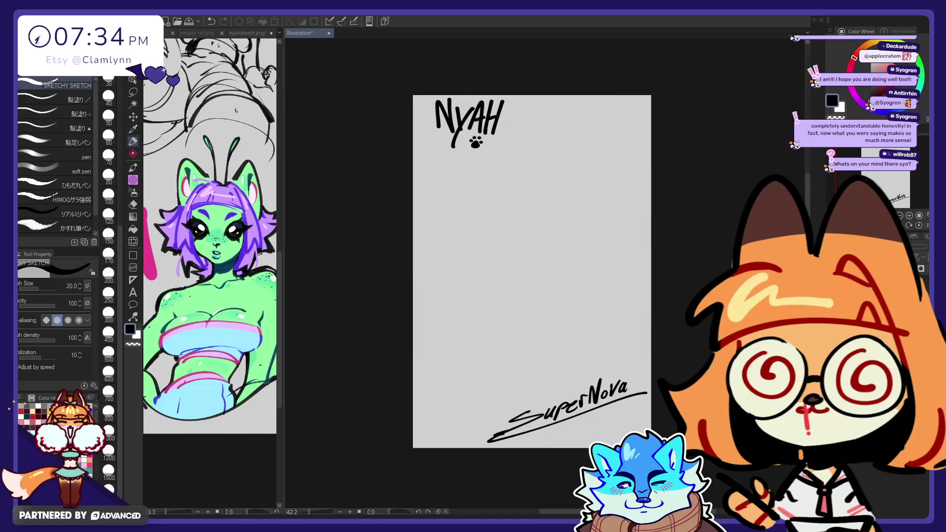
- Fade the sketch layer and toggle layer visibility to compare the two sketch versions
left_click(920, 272)
left_click(920, 271)
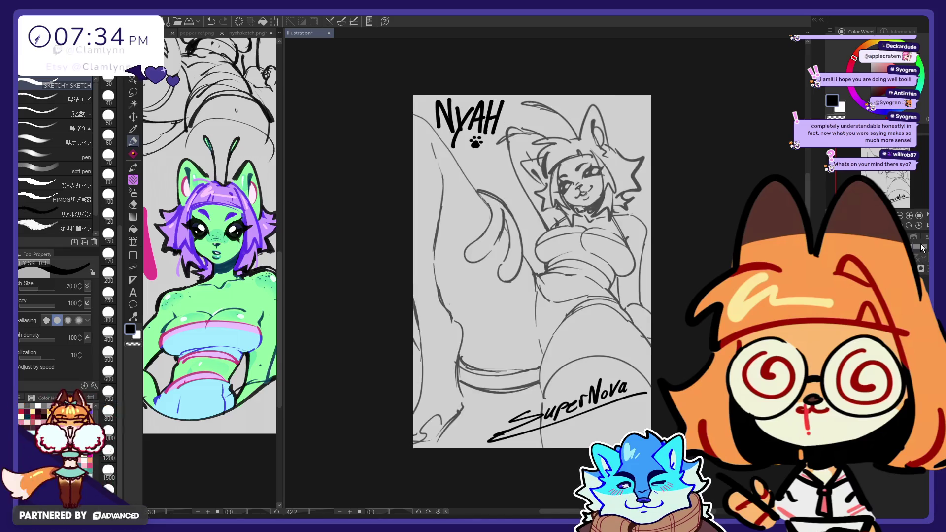
left_click(920, 270)
left_click(920, 269)
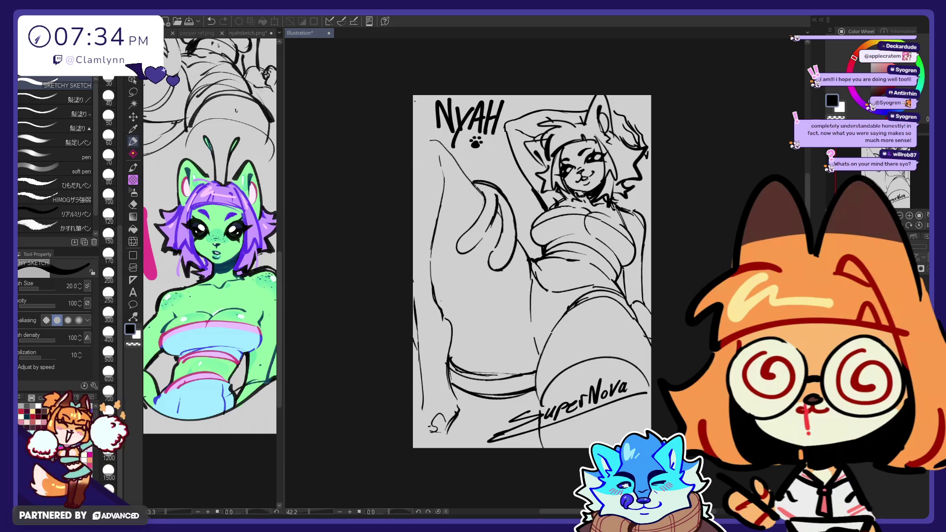
left_click(920, 270)
left_click(920, 270)
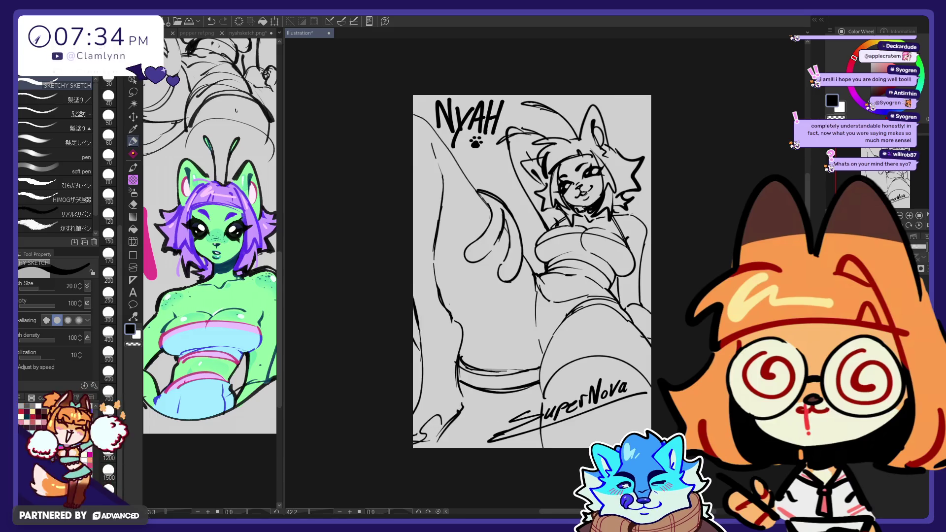
left_click(920, 270)
left_click(920, 270)
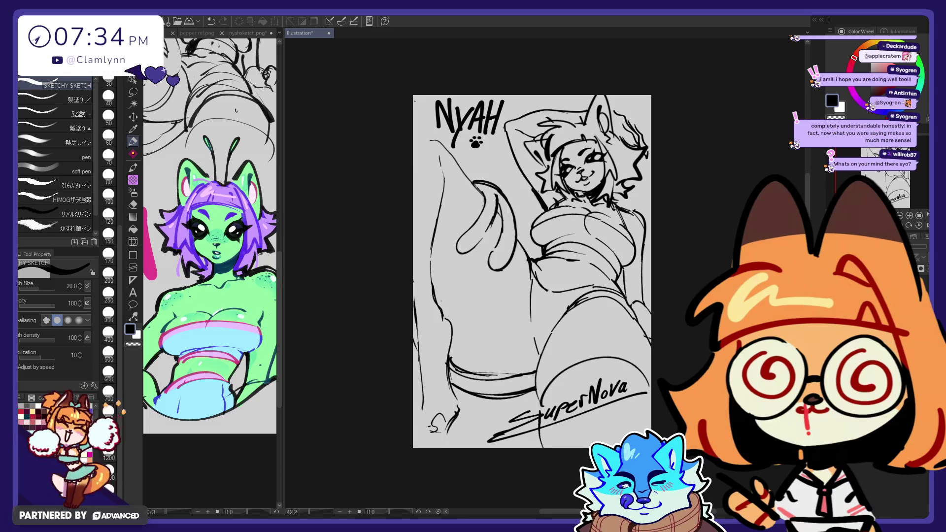
left_click(920, 270)
left_click(920, 270)
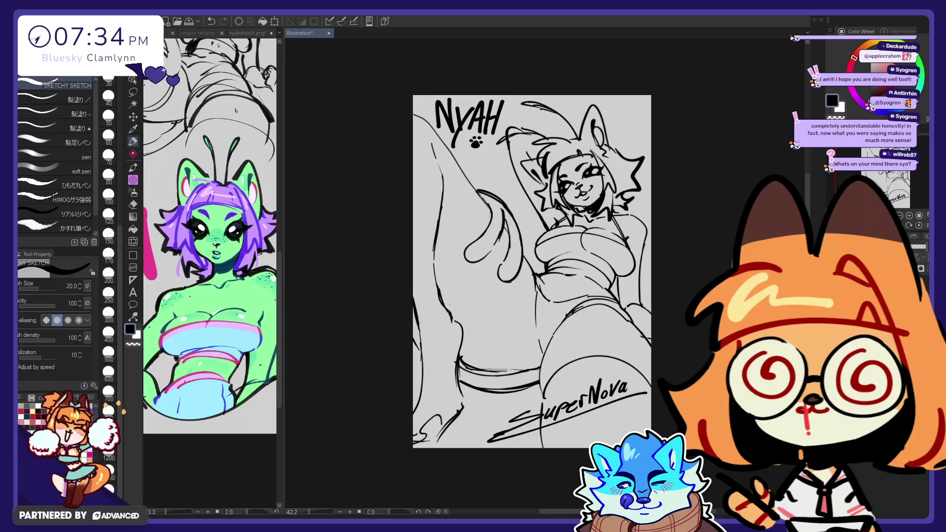
left_click(920, 270)
left_click(920, 270)
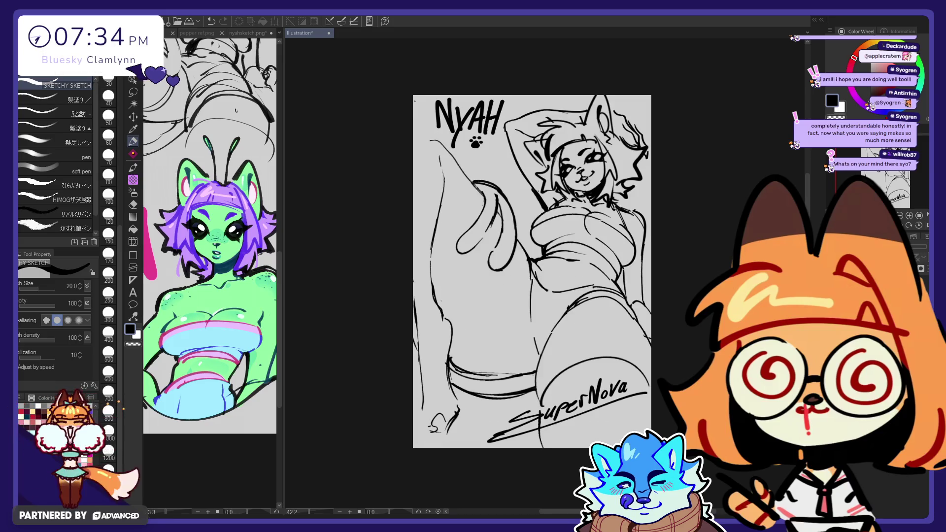
left_click(920, 269)
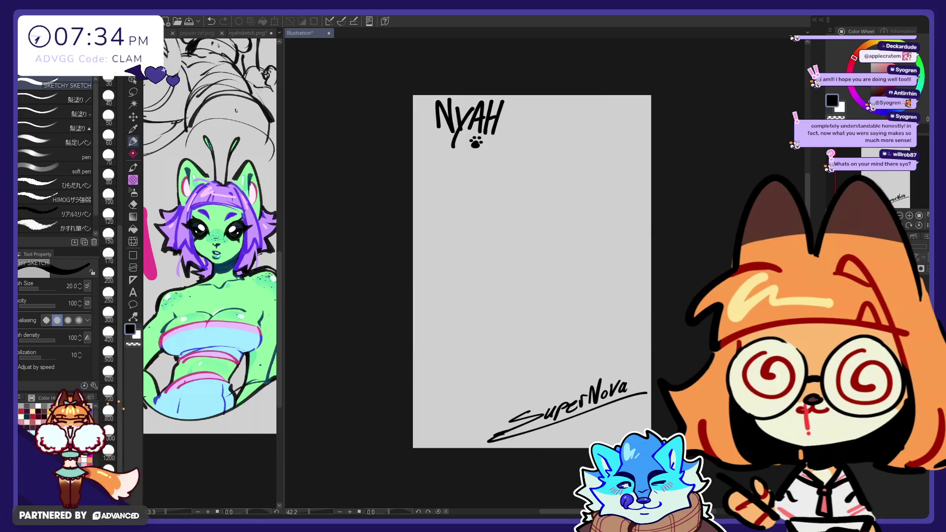
left_click(920, 269)
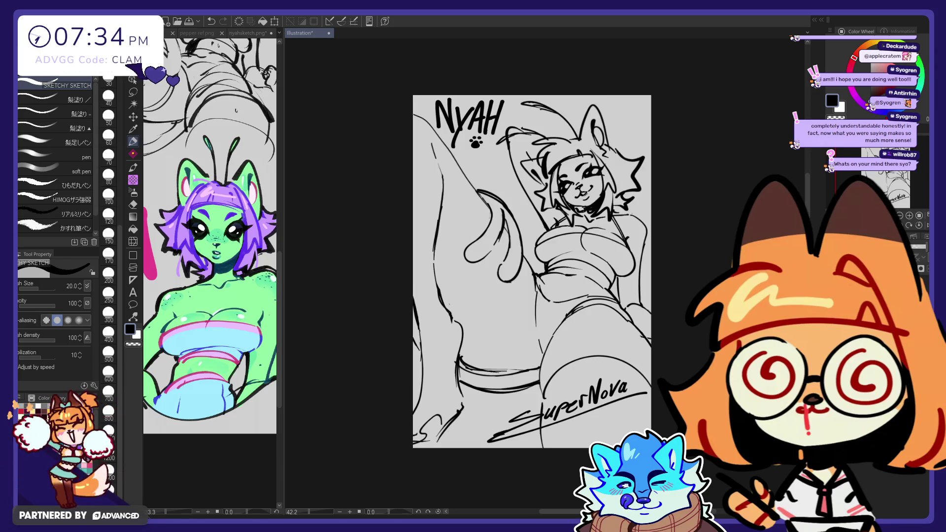
left_click(920, 270)
left_click(920, 269)
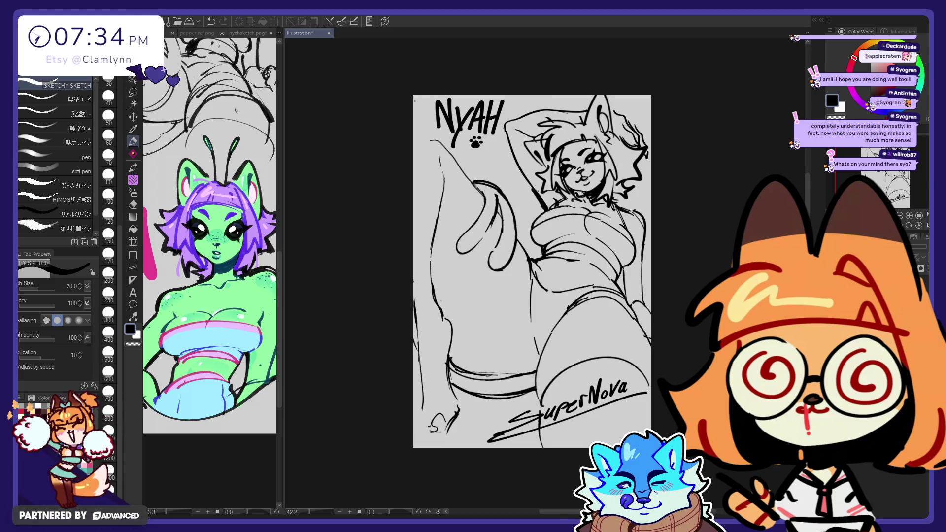
left_click(920, 270)
left_click(920, 270)
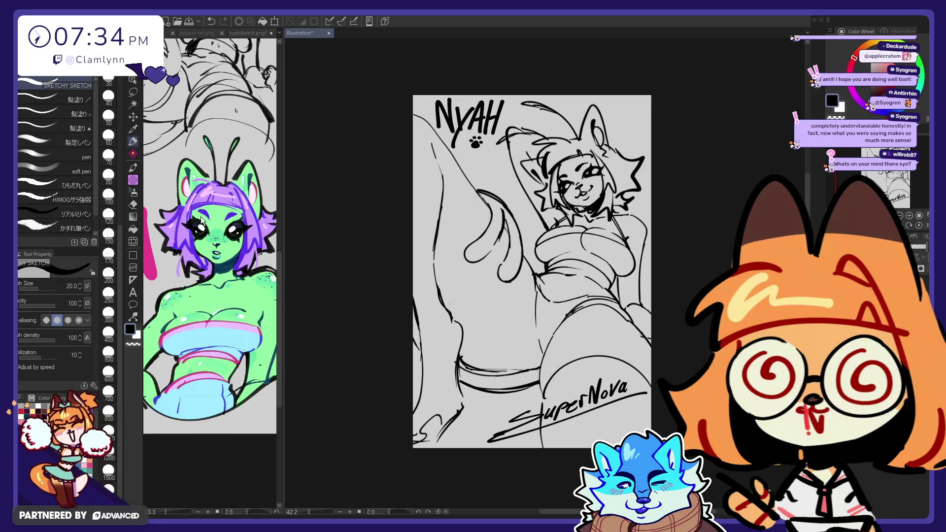
- Warp the line art around the head with Liquify at size 1200, comparing before and after
key("j")
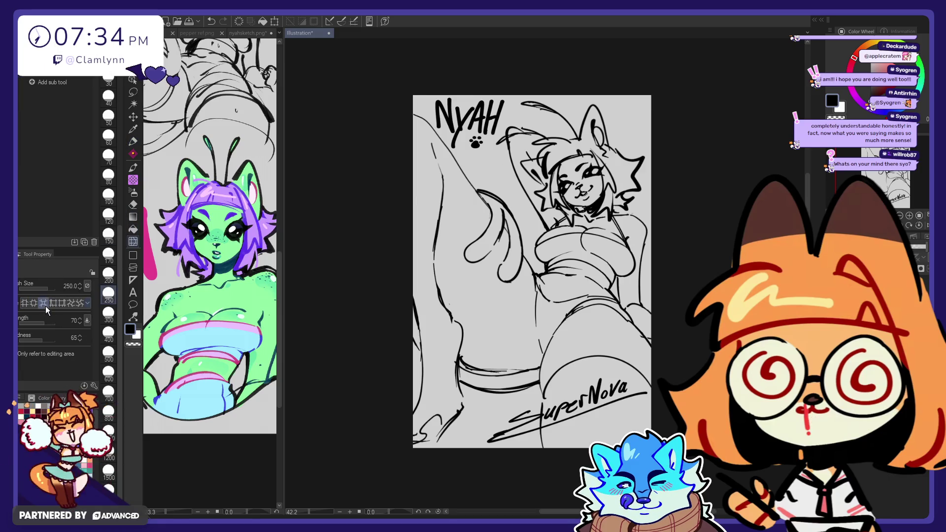
left_click(116, 450)
mouse_move(701, 179)
left_mouse_down()
mouse_move(592, 176)
mouse_move(623, 163)
mouse_move(606, 105)
mouse_move(629, 49)
mouse_move(581, 95)
left_mouse_up()
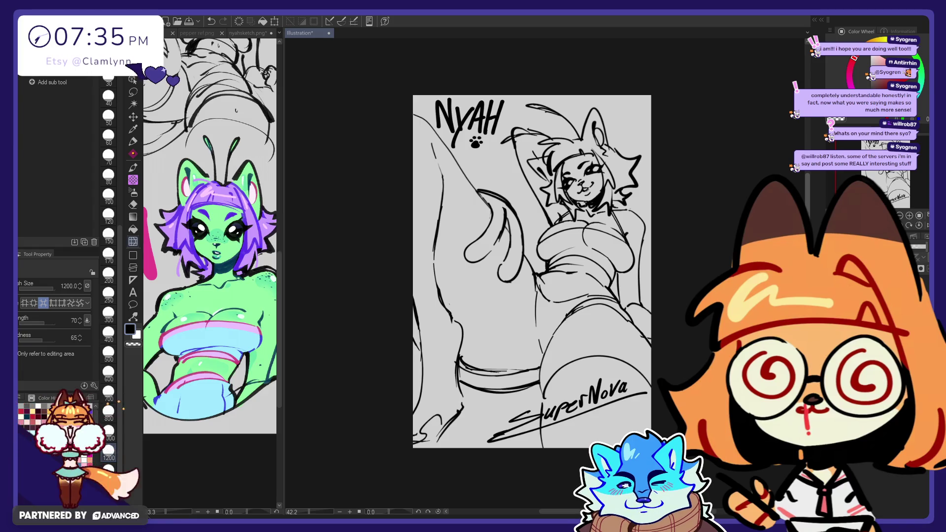
key("ctrl+z")
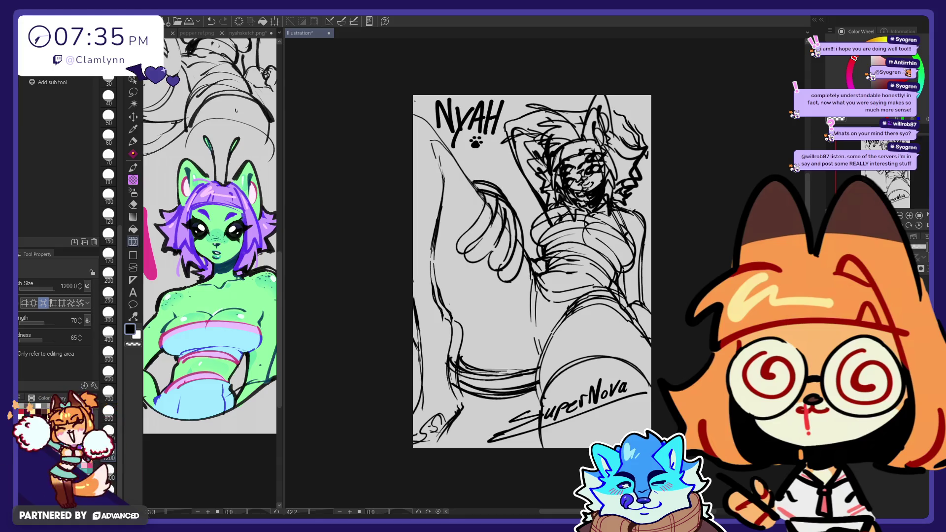
key("ctrl+y")
key("ctrl+z")
key("ctrl+y")
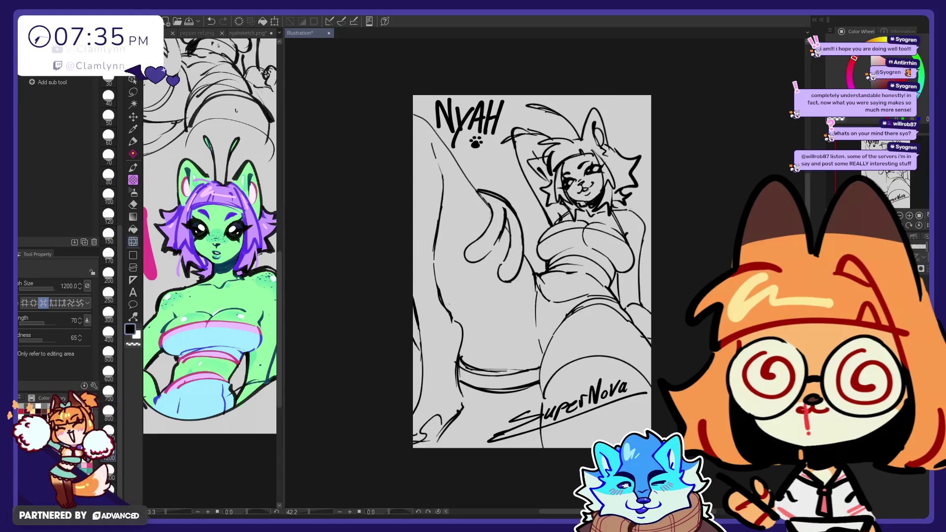
key("ctrl+z")
key("ctrl+y")
key("ctrl+z")
key("ctrl+y")
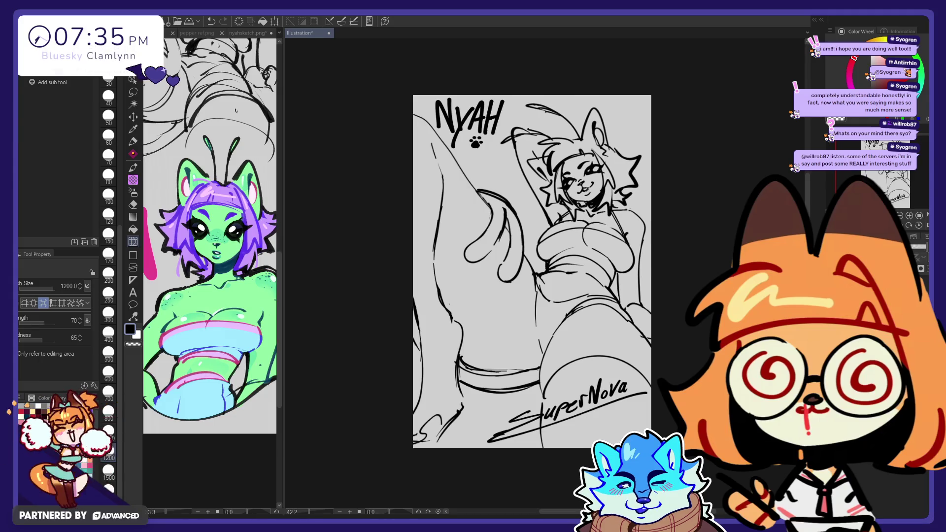
- Push the arm line art into shape with Liquify at size 250, then try sizes 500 and 200
left_click(133, 142)
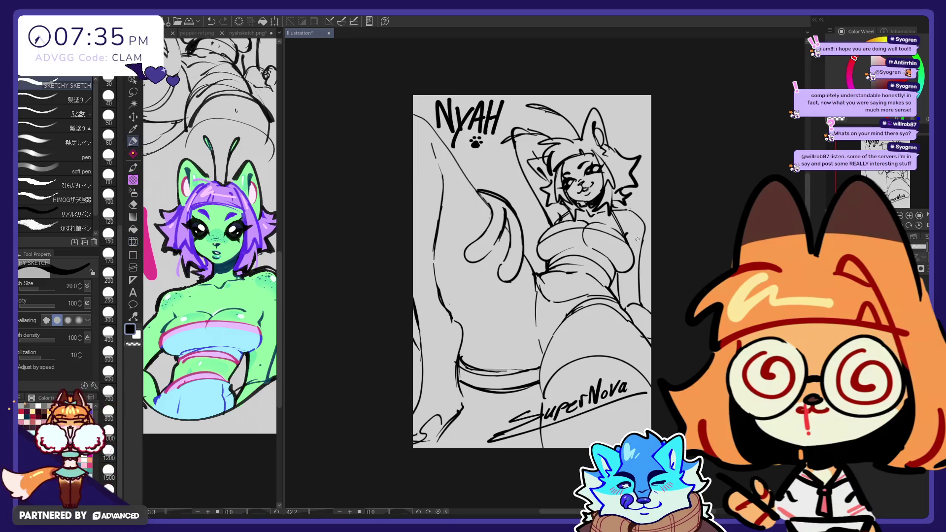
left_click(133, 241)
left_click(108, 292)
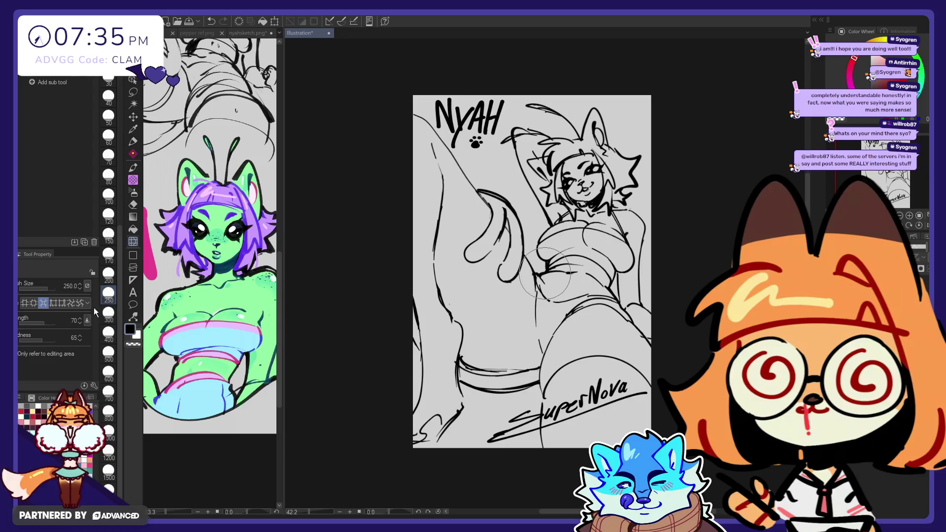
left_click_drag(519, 257, 537, 239)
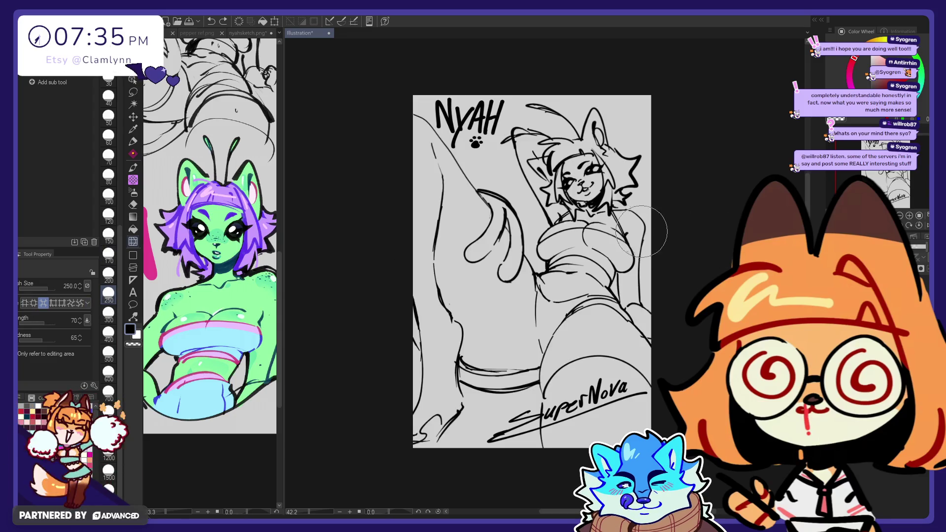
left_click(110, 352)
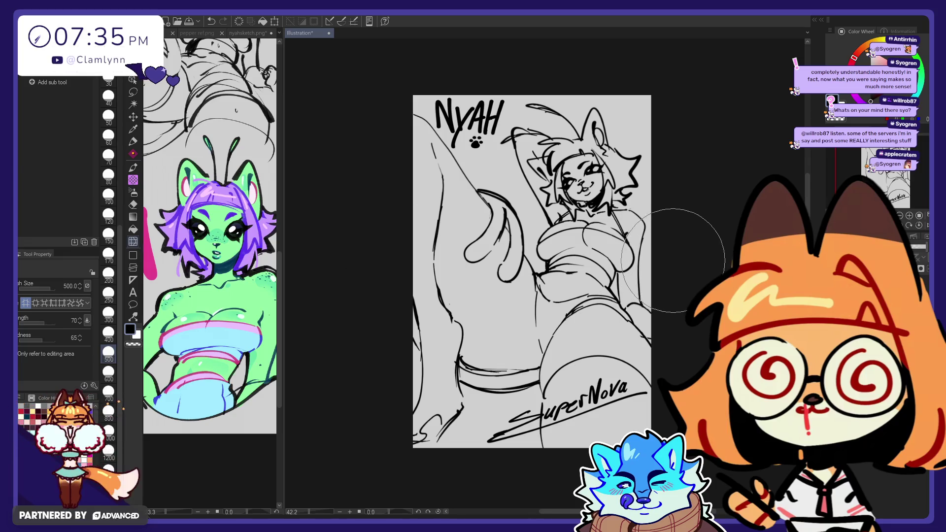
left_click(108, 272)
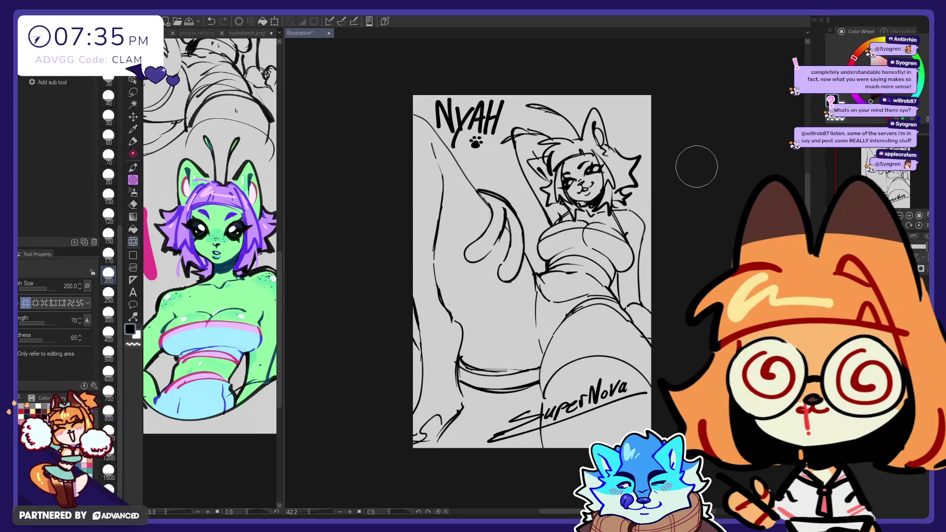
- Add a stroke along the ear's right edge and try hair strokes near the ear, undoing them
key("p")
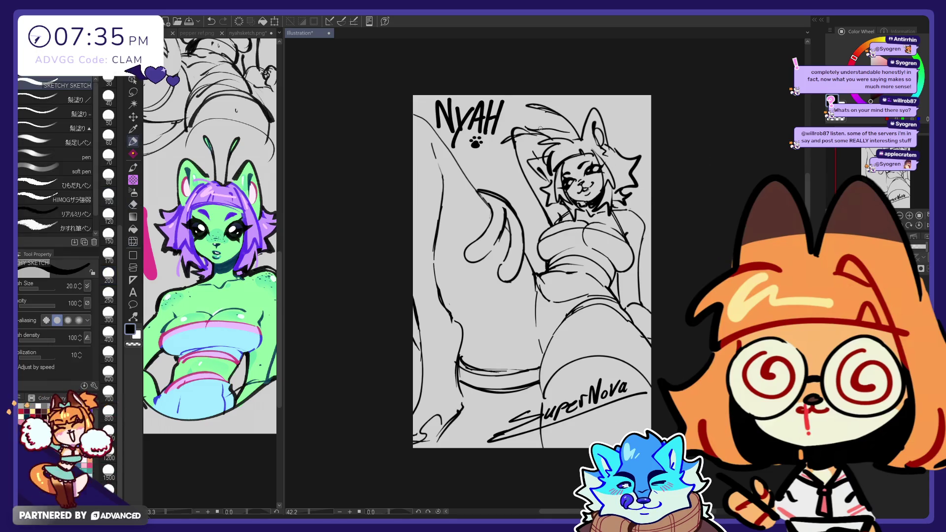
left_click_drag(609, 134, 626, 139)
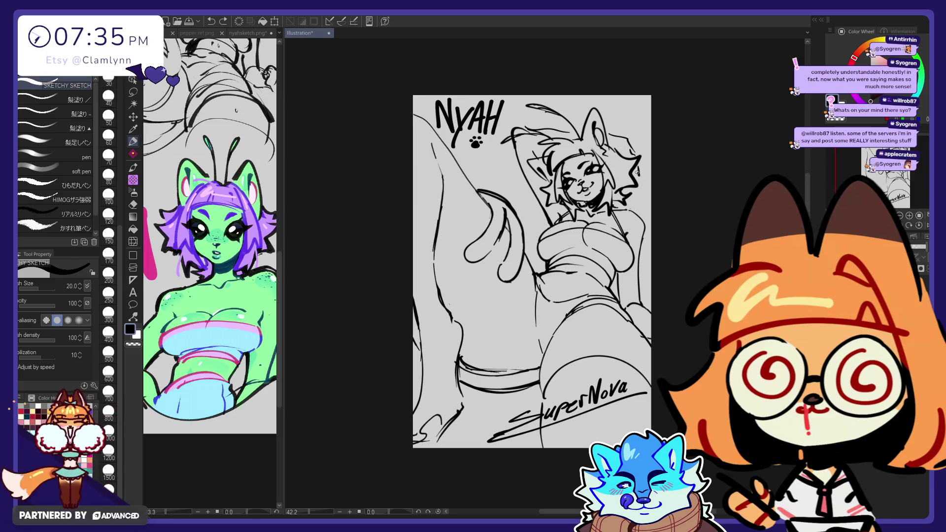
key("e")
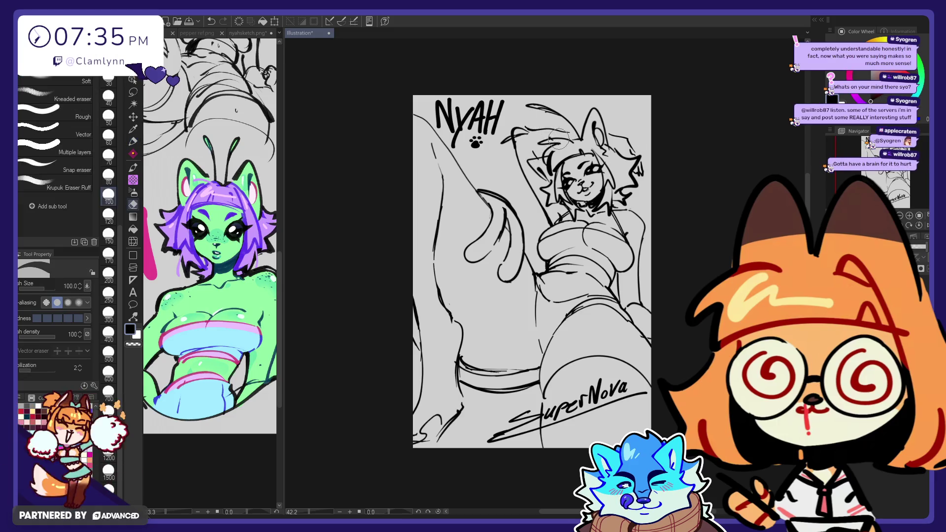
key("p")
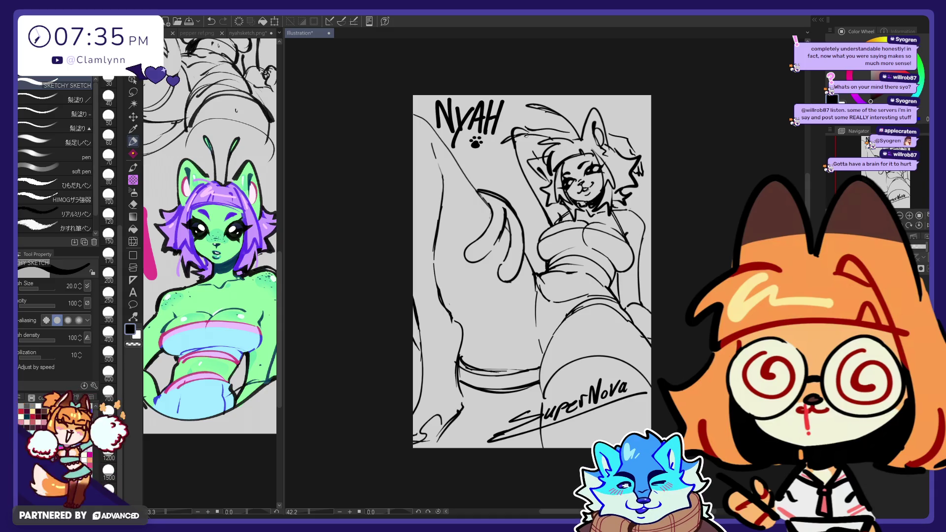
key("e")
key("p")
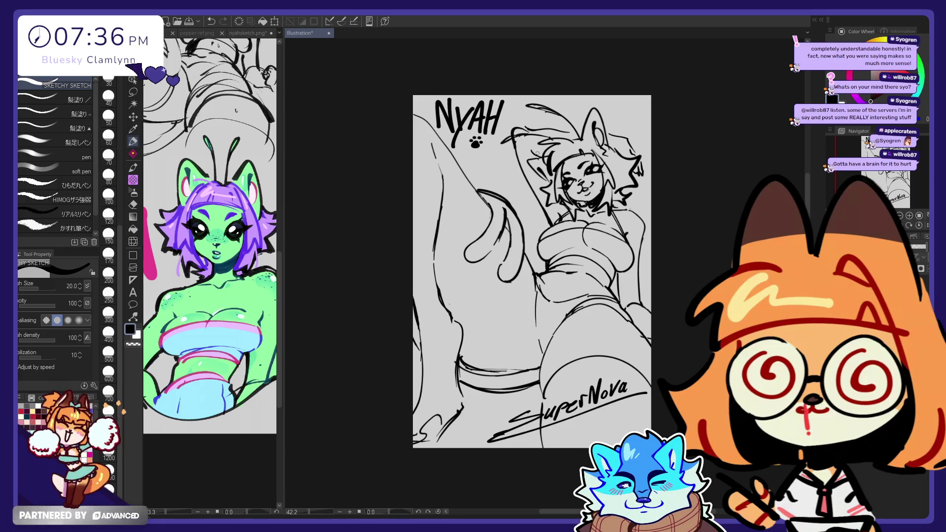
key("e")
mouse_move(502, 138)
left_mouse_down()
mouse_move(542, 119)
mouse_move(538, 128)
left_mouse_up()
key("p")
key("ctrl+z")
key("e")
key("p")
key("ctrl+z")
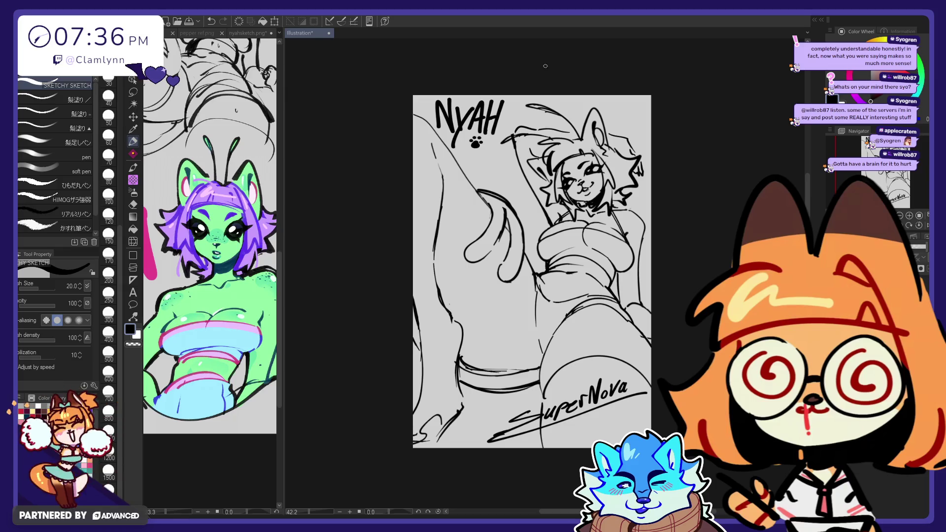
- Rough in a short hair stroke beside the head with pen and eraser passes
key("e")
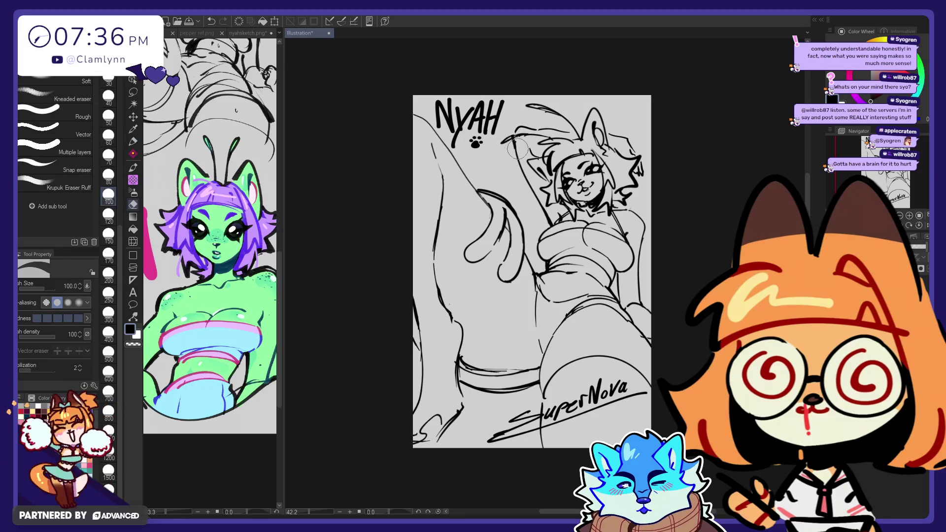
key("p")
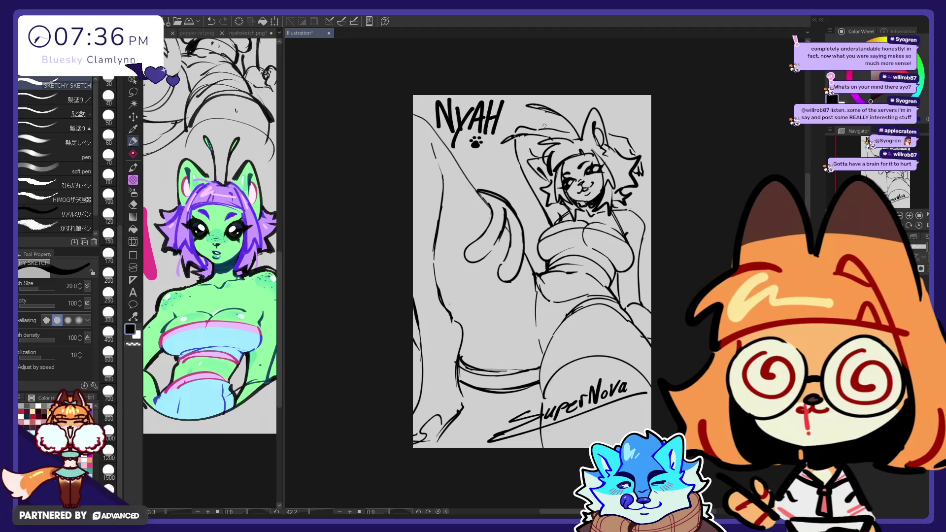
key("e")
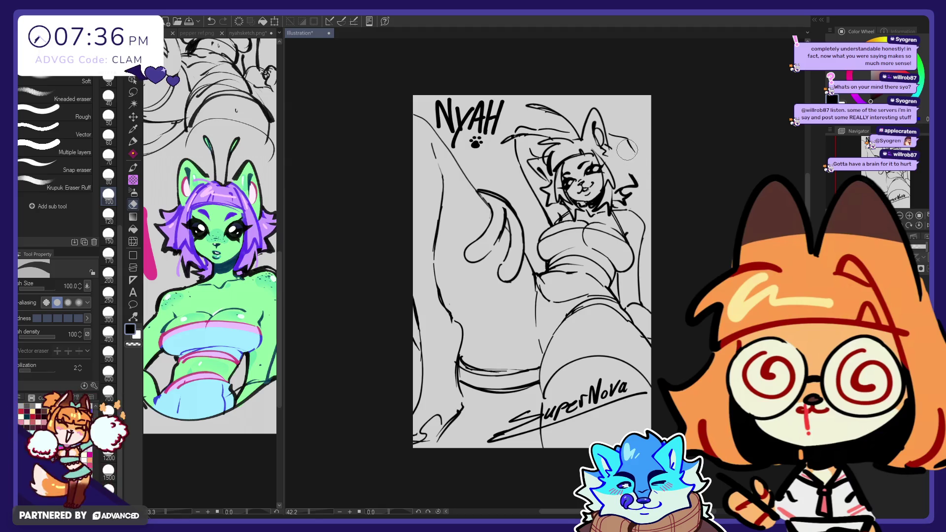
key("p")
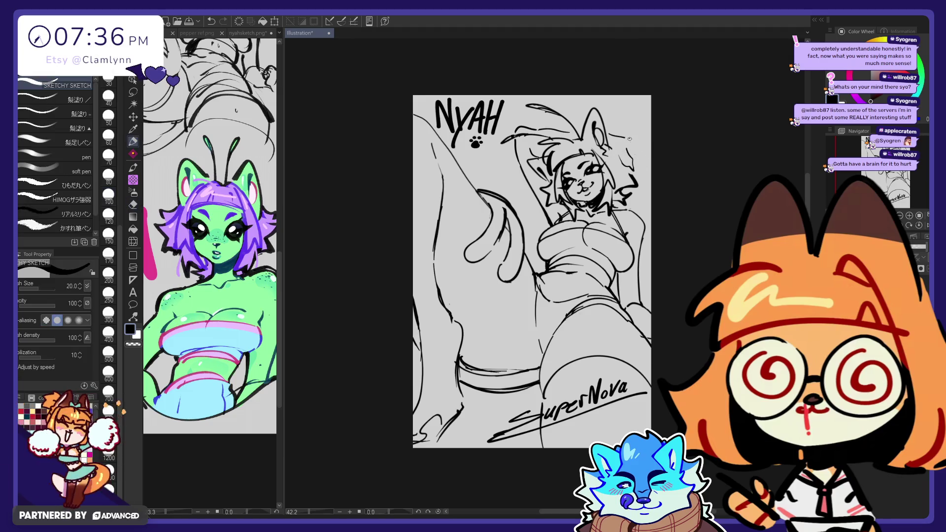
left_click_drag(638, 167, 635, 162)
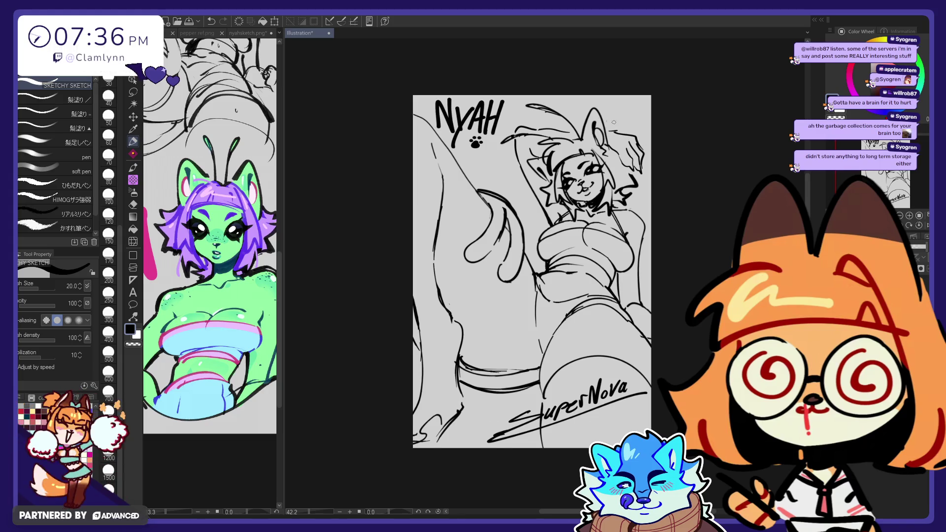
left_click(133, 241)
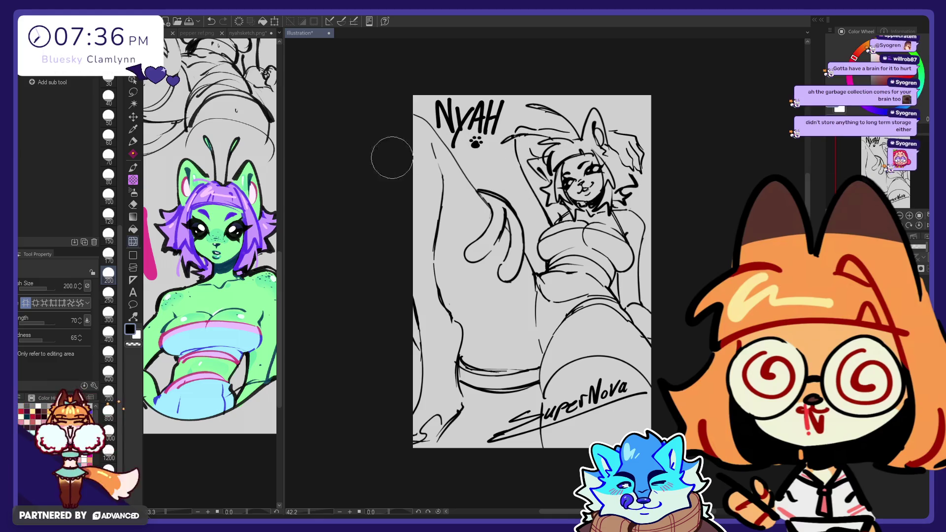
- Set the editing tool to size 500, then begin reworking the right-side hair with pen and eraser
left_click(114, 349)
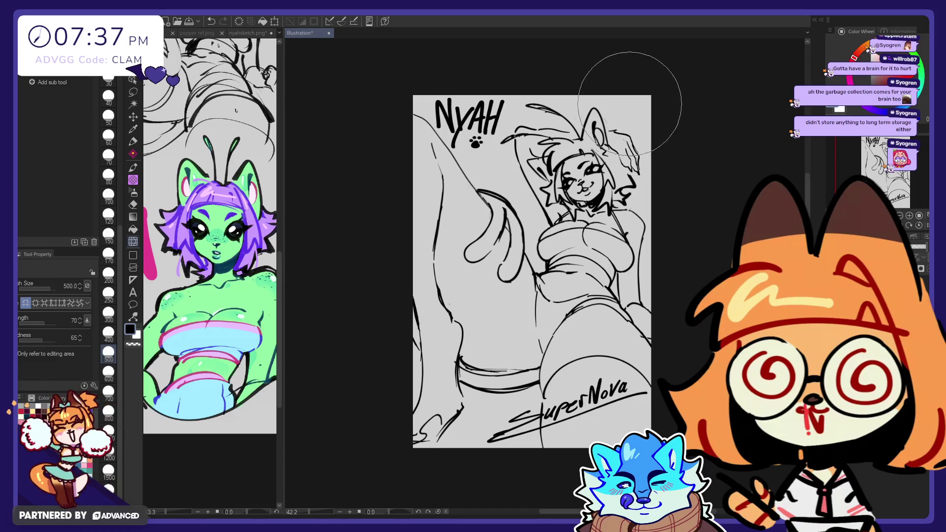
left_click(132, 144)
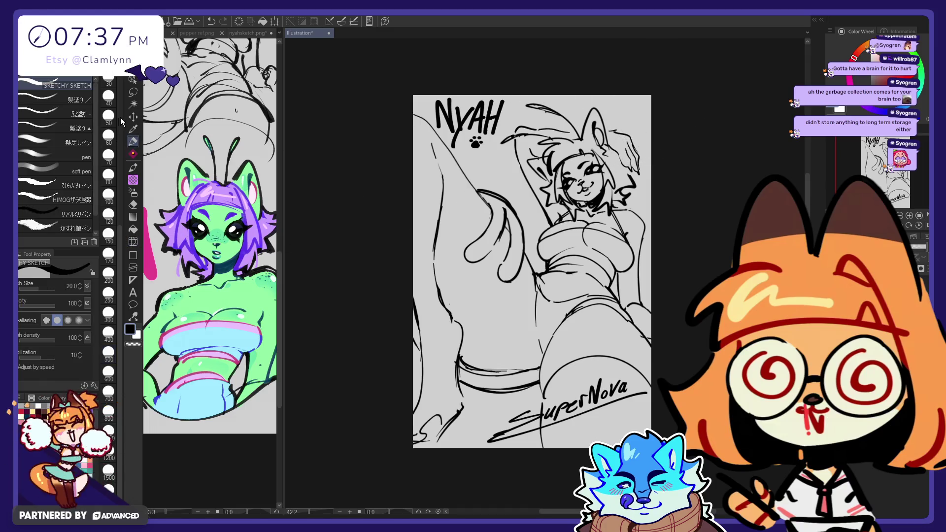
key("e")
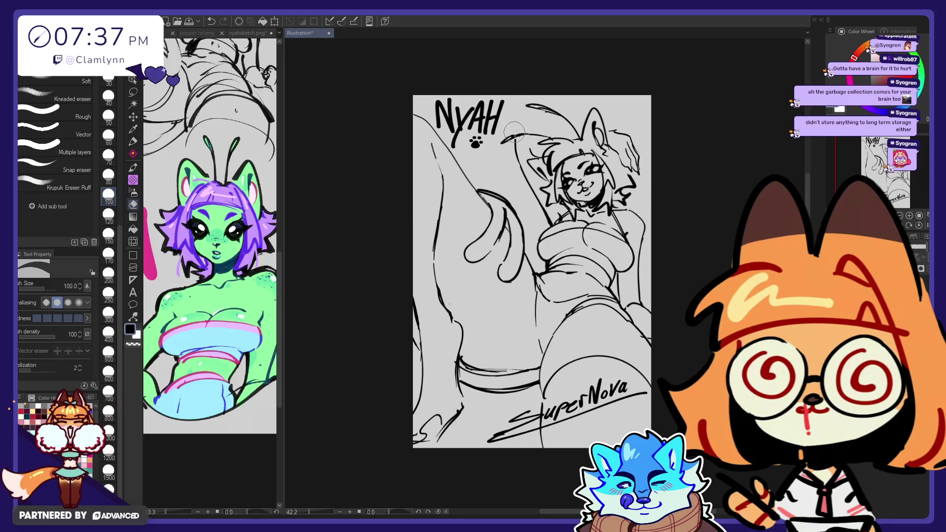
key("p")
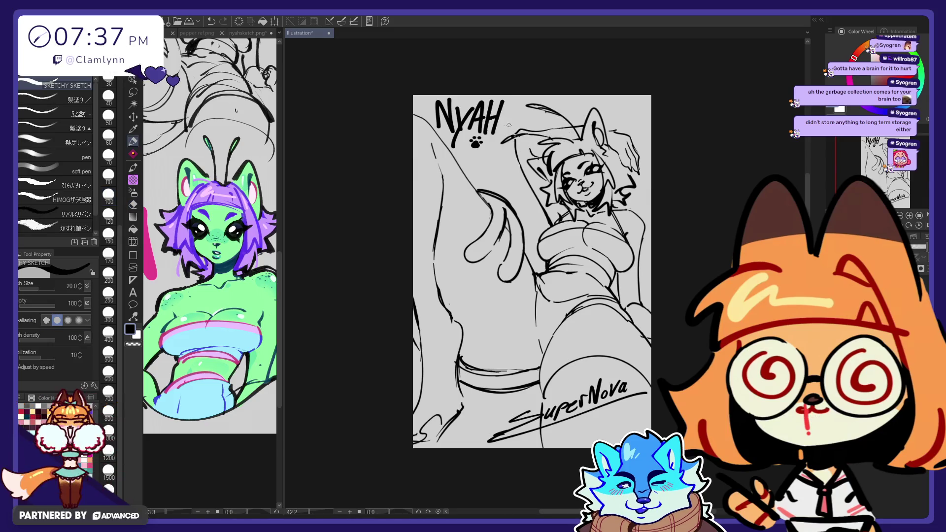
key("e")
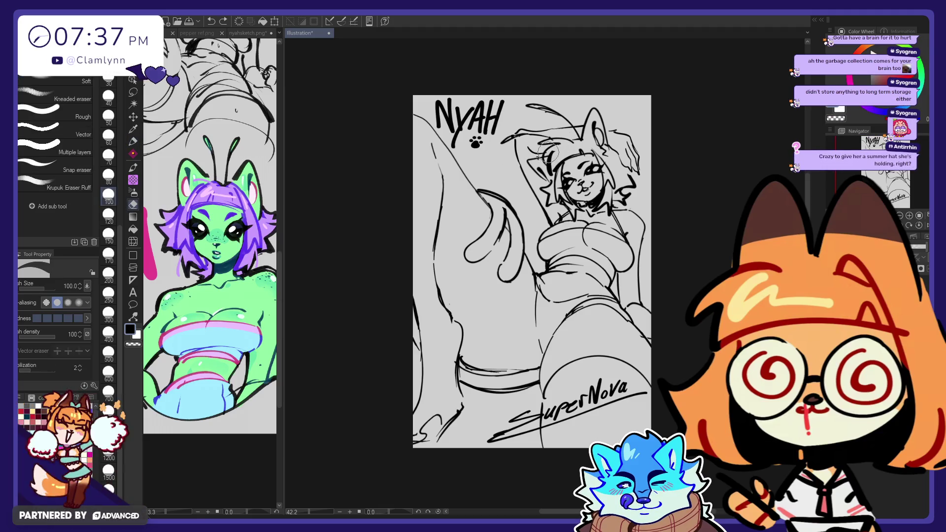
key("p")
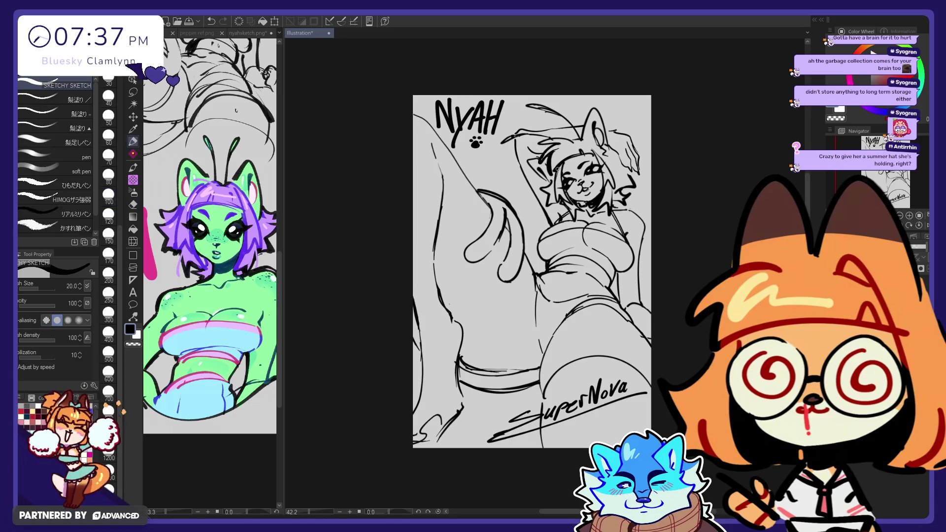
key("e")
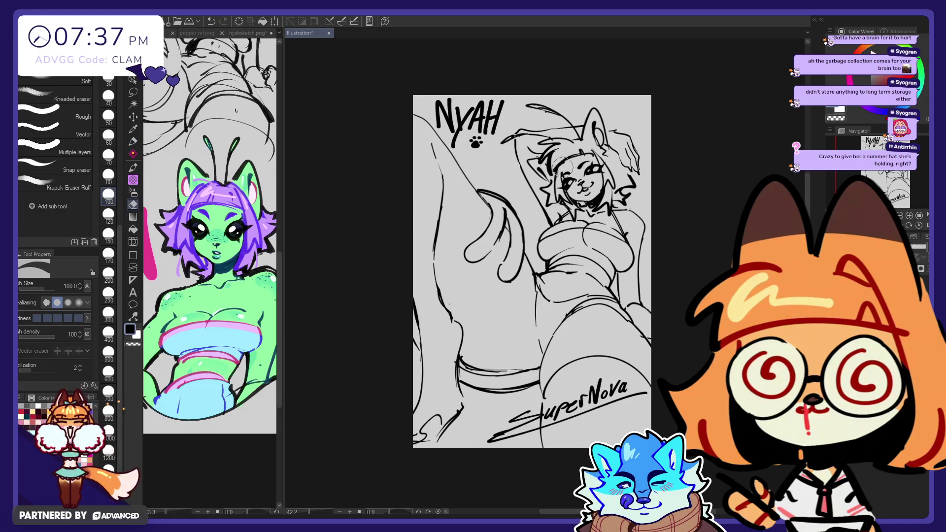
key("p")
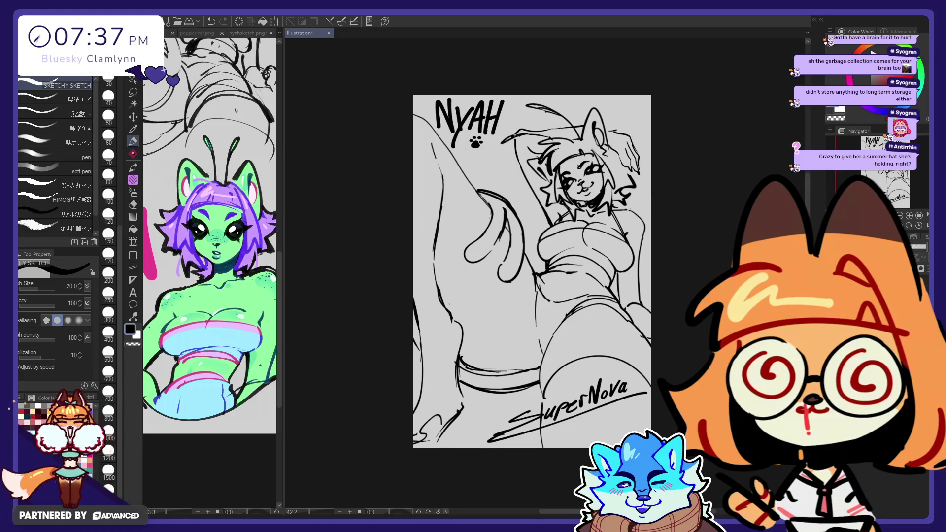
- Continue loosening the right-side hair into messier strands with alternating pen and eraser
key("e")
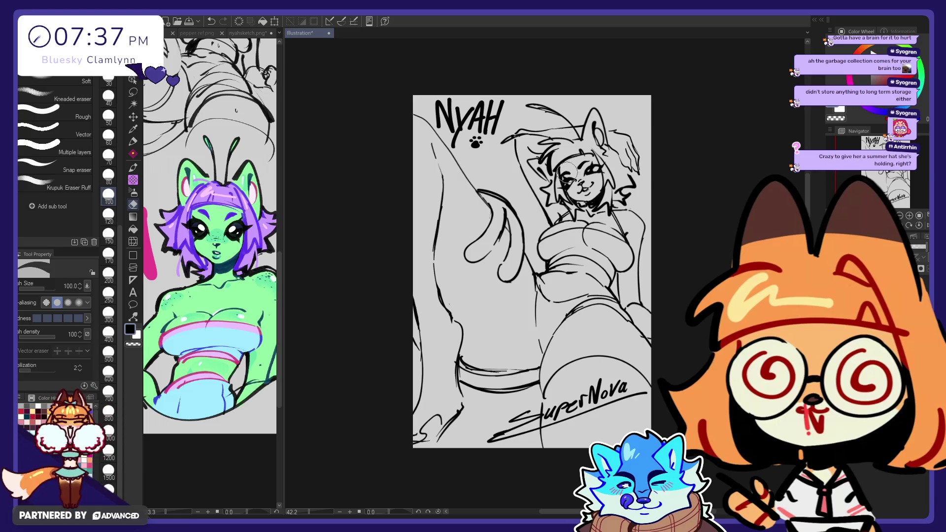
key("p")
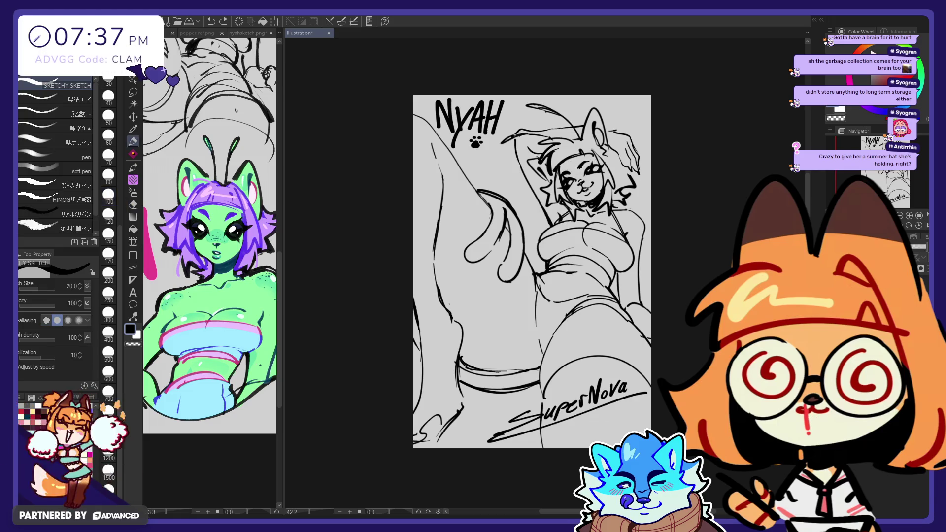
key("e")
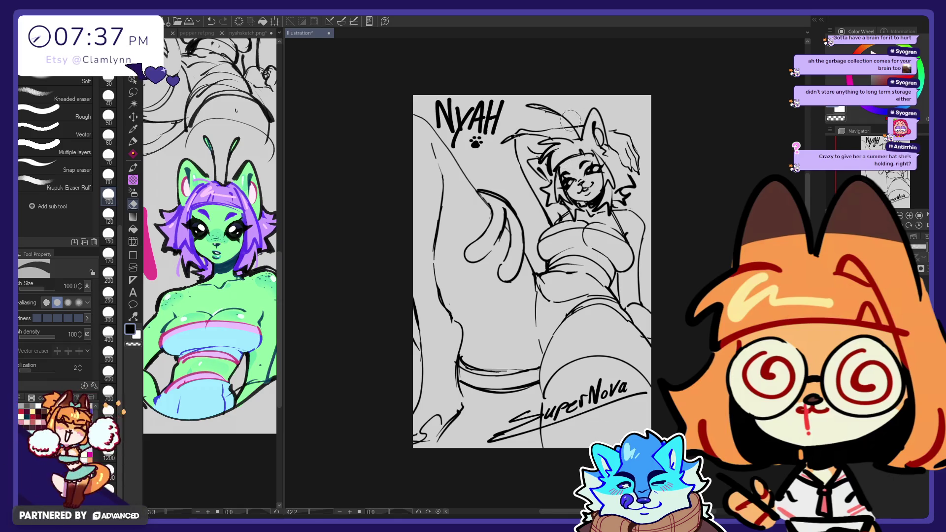
key("p")
key("e")
key("p")
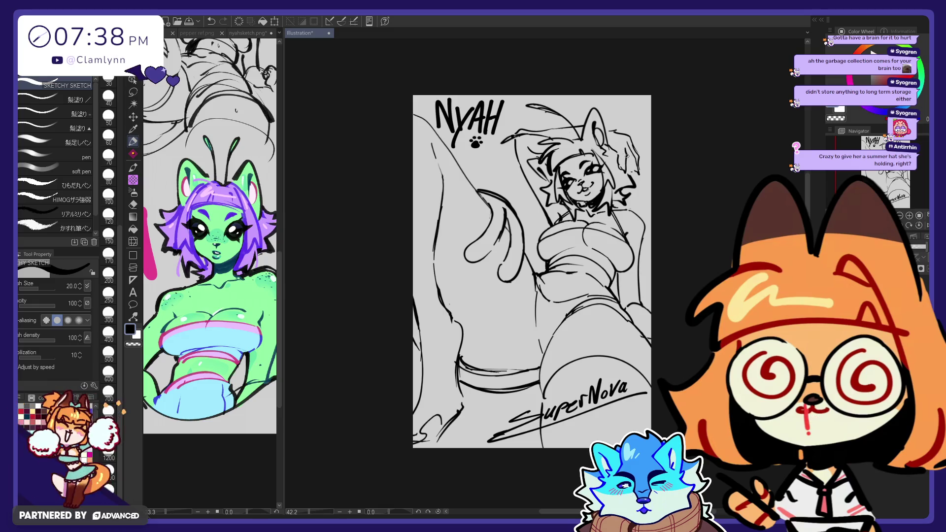
- Add hair strokes by the right ear, extending the hair outline downward
left_click_drag(621, 154, 628, 169)
key("e")
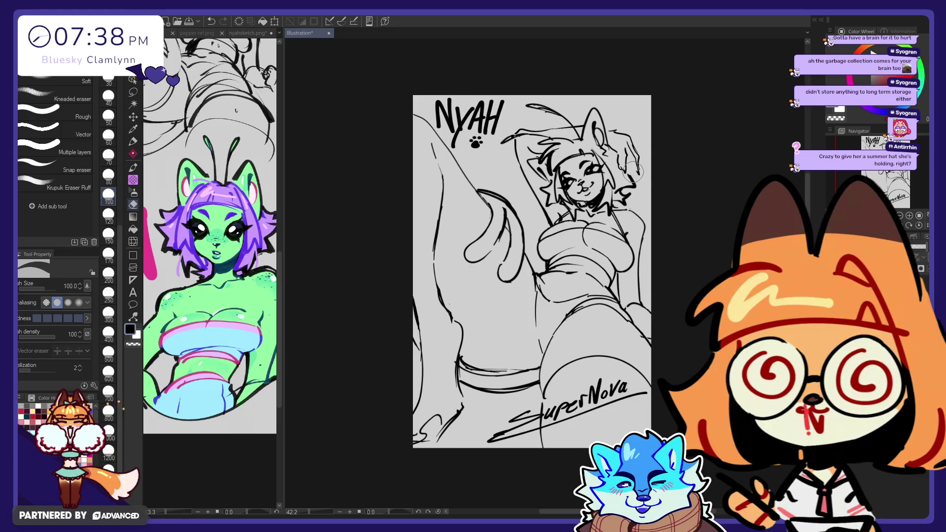
key("p")
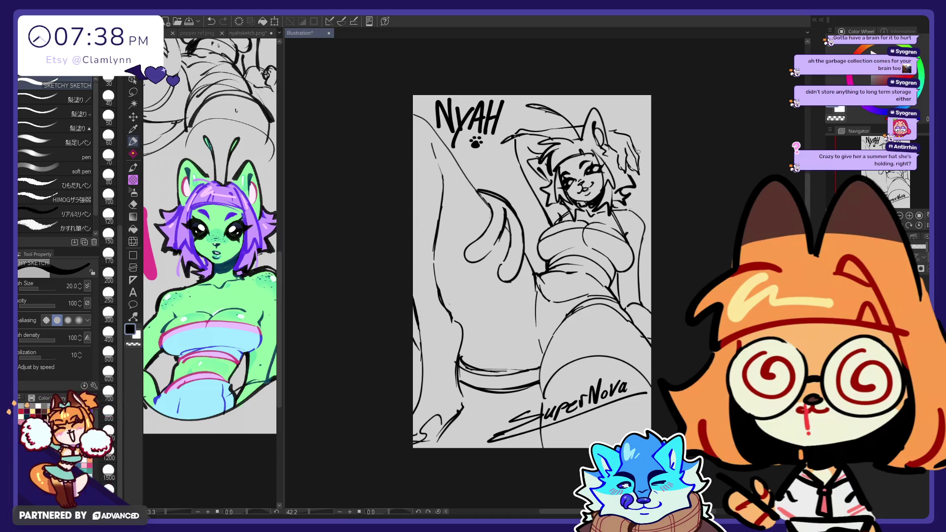
key("e")
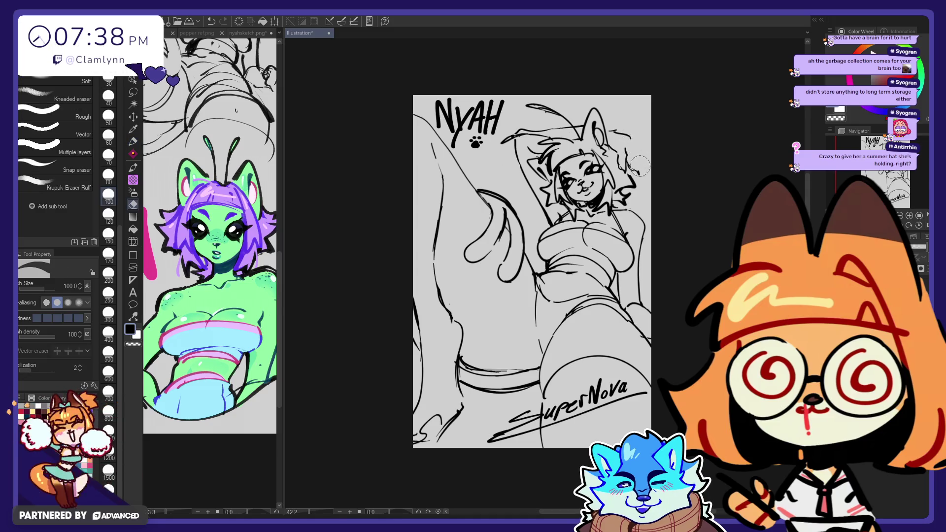
key("p")
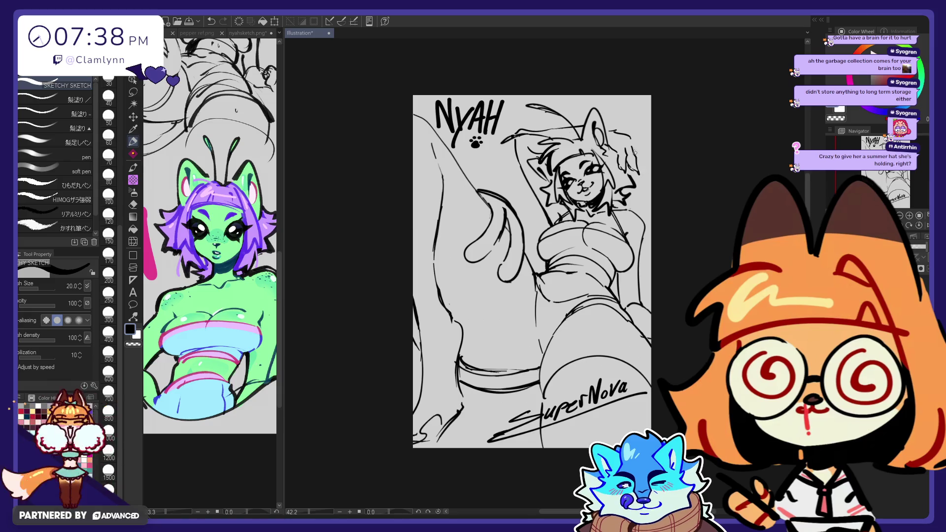
left_click_drag(630, 136, 641, 168)
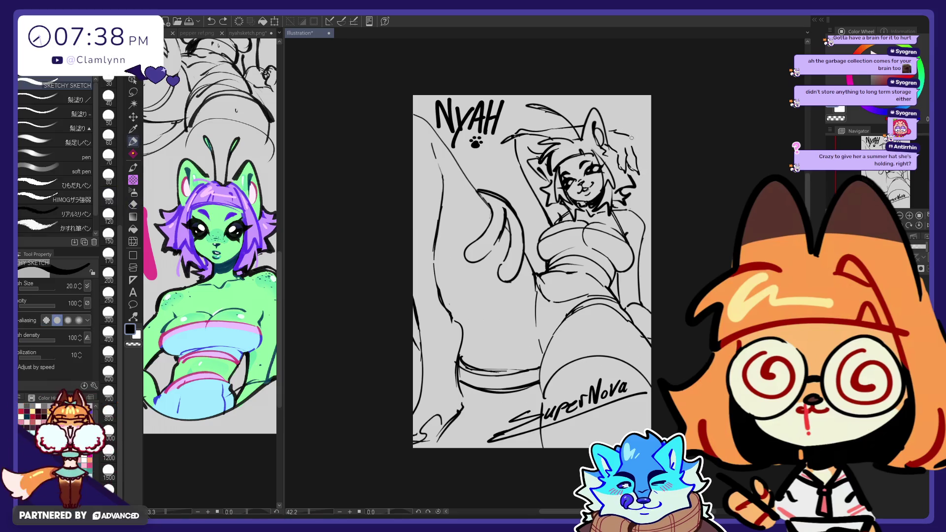
left_click_drag(635, 144, 642, 168)
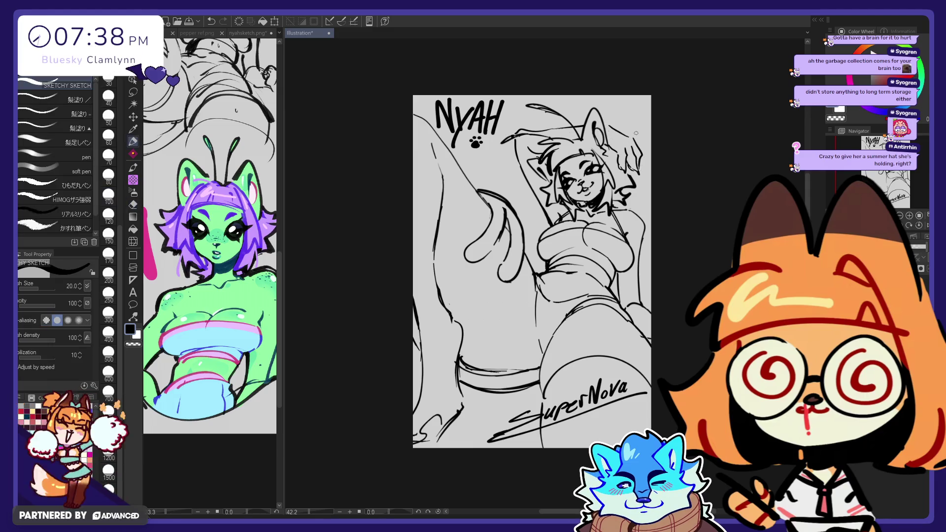
left_click_drag(636, 156, 641, 162)
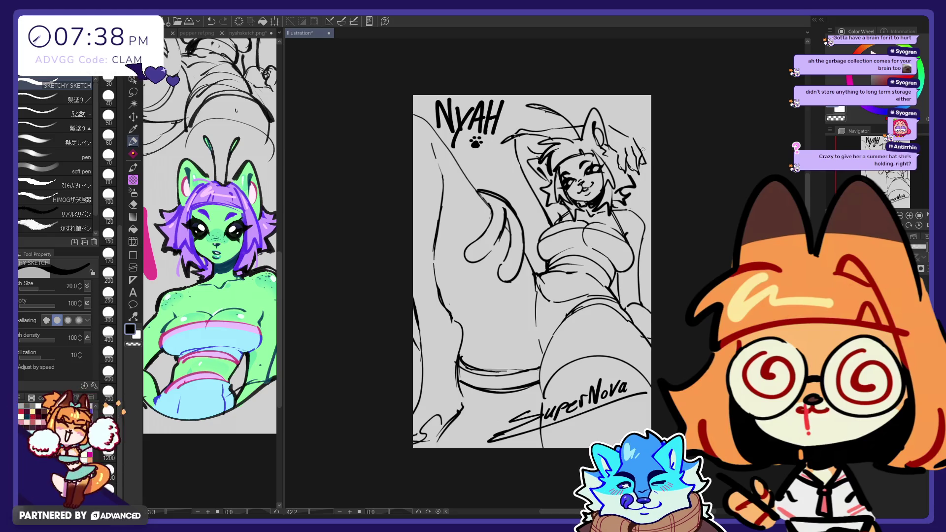
- Flip the canvas horizontally to check proportions, flip it back, and touch up the hair
key("h")
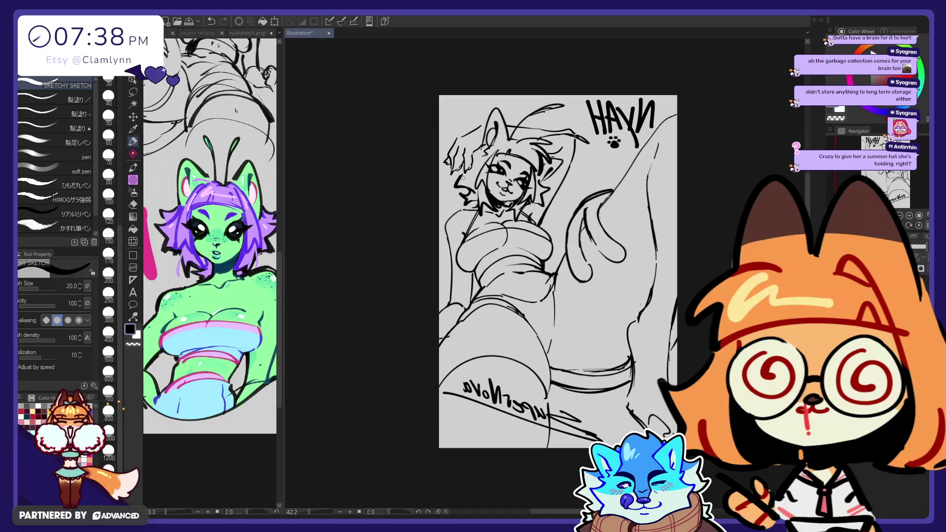
key("h")
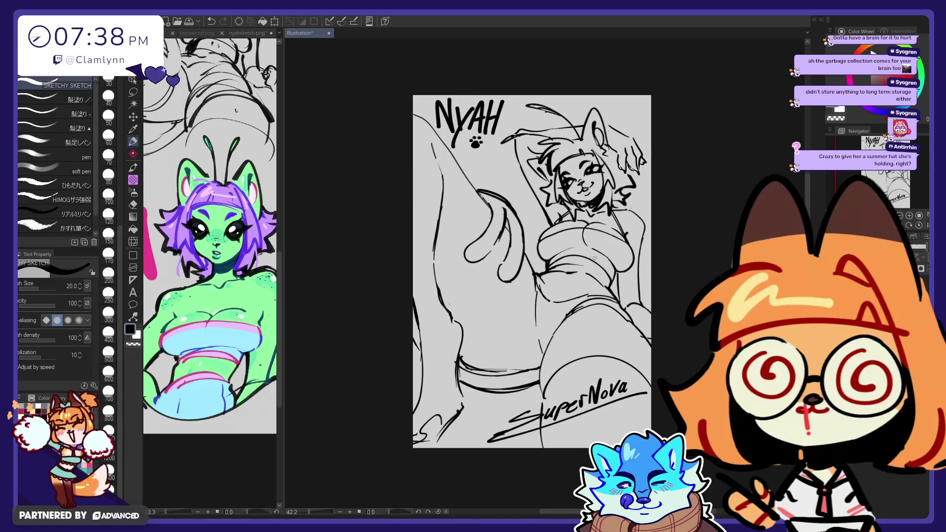
key("e")
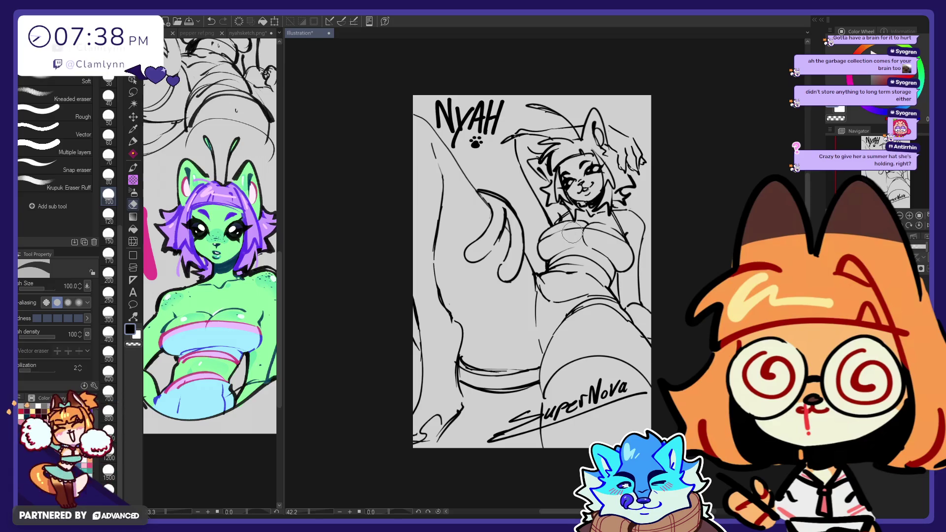
key("p")
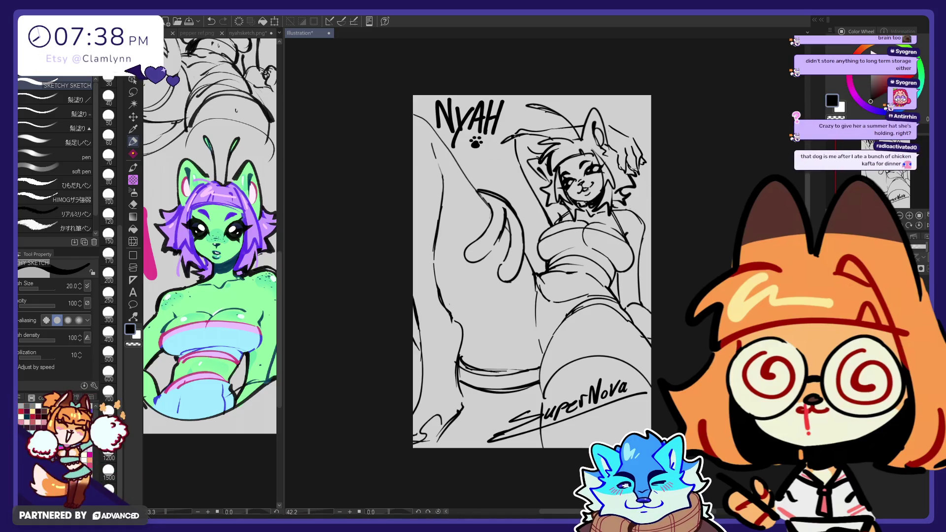
key("e")
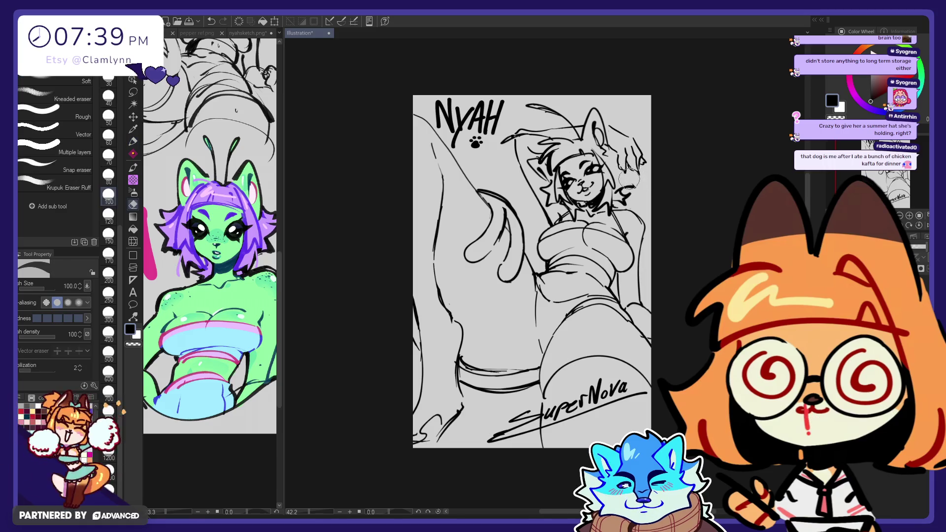
key("p")
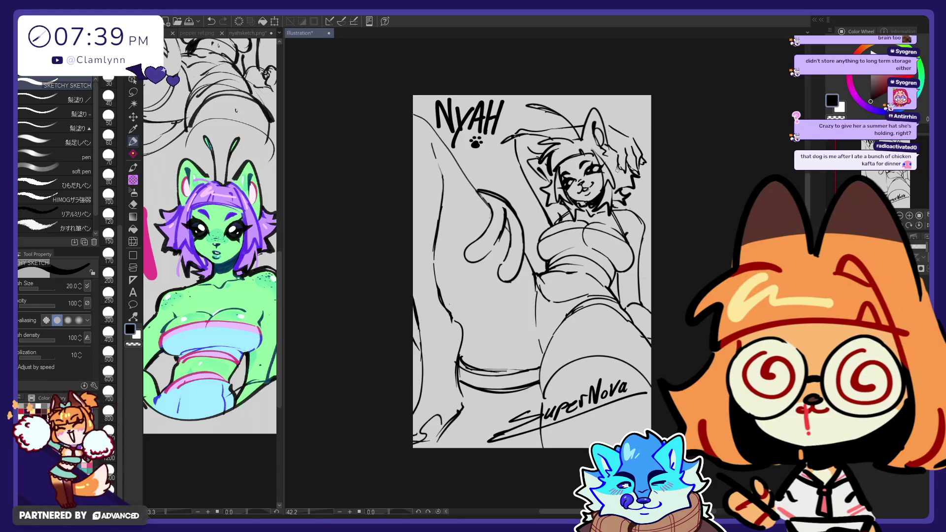
- Sketch short strands at the hair's right edge and erase a stray mark beside them
key("ctrl+z")
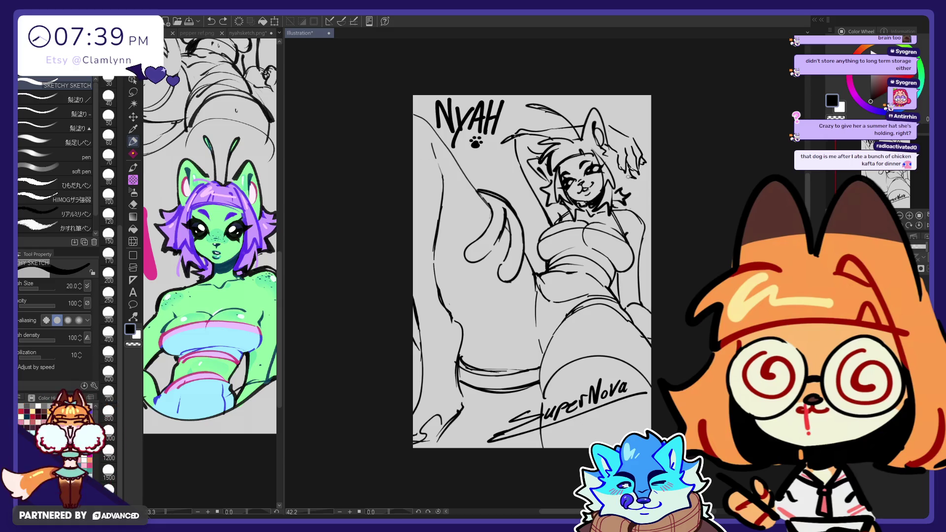
left_click_drag(621, 191, 639, 180)
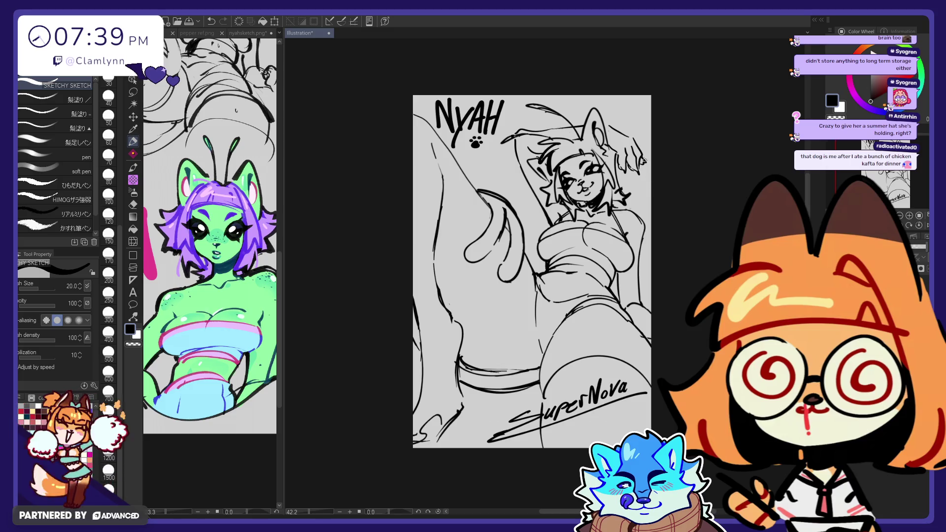
key("e")
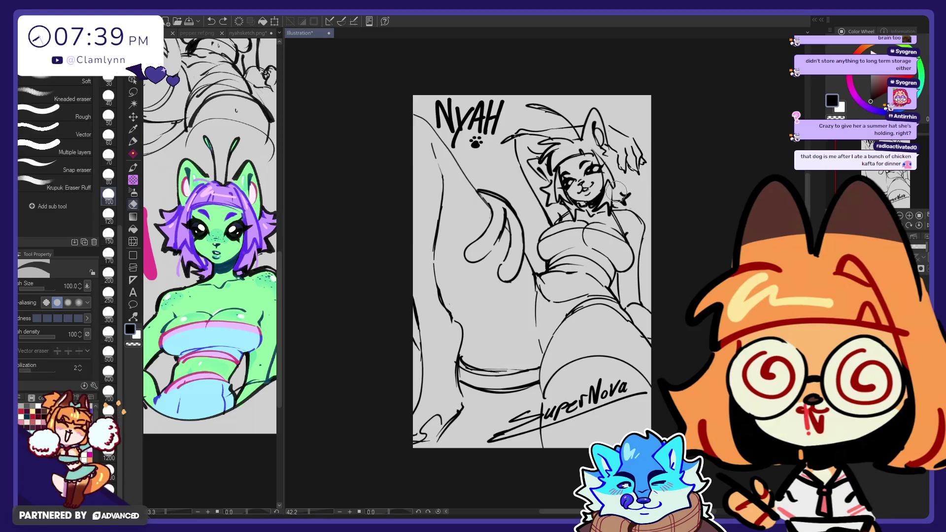
left_click_drag(627, 192, 622, 197)
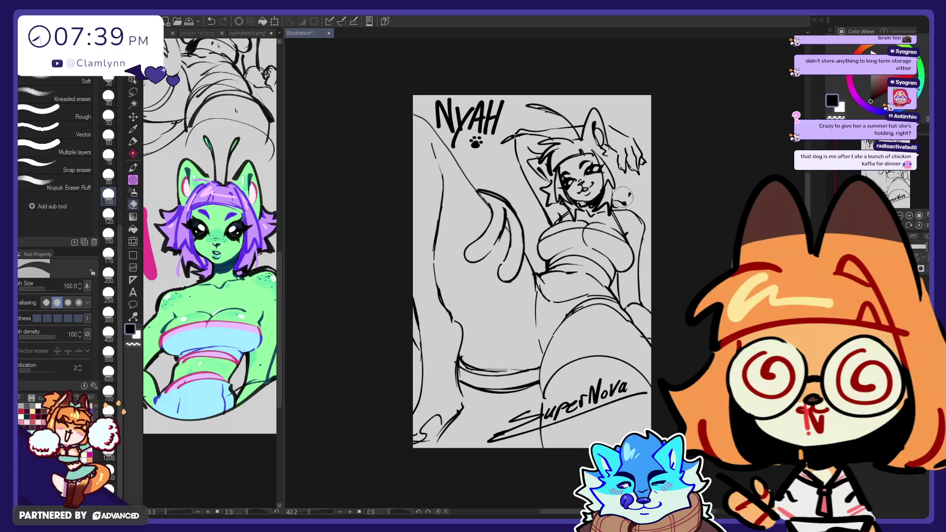
key("p")
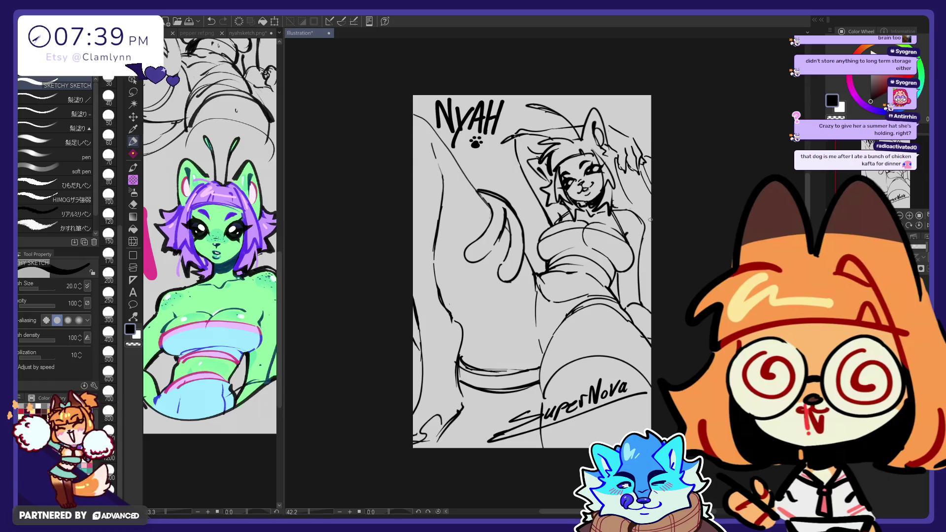
key("ctrl+z")
key("ctrl+z")
key("ctrl+y")
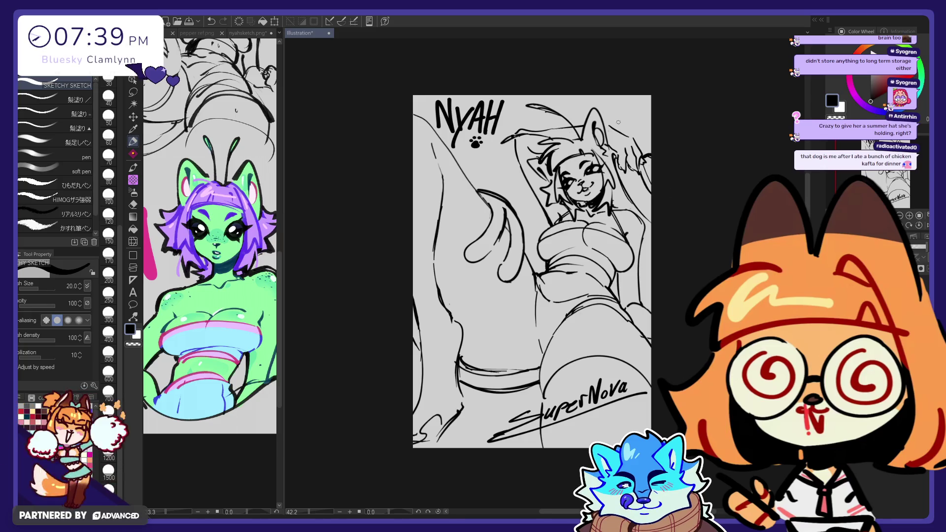
- Add short strokes near the raised hand and arm, undoing the last arm stroke
left_click_drag(609, 154, 614, 147)
mouse_move(651, 188)
left_mouse_down()
mouse_move(635, 219)
mouse_move(622, 205)
left_mouse_up()
key("ctrl+z")
key("e")
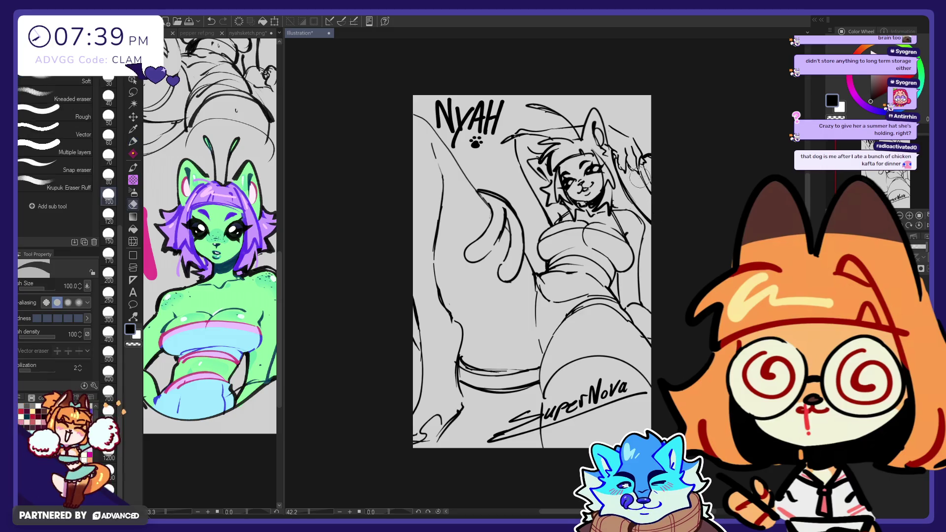
key("p")
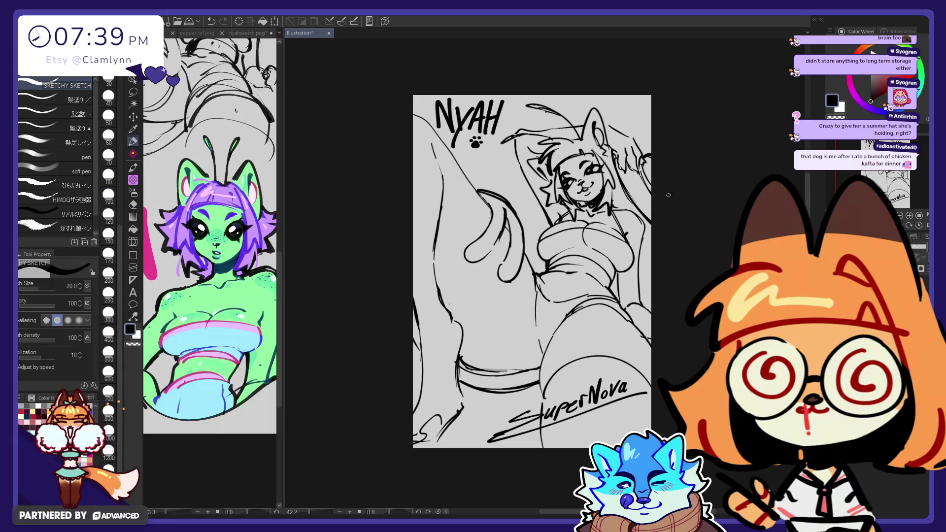
key("e")
key("p")
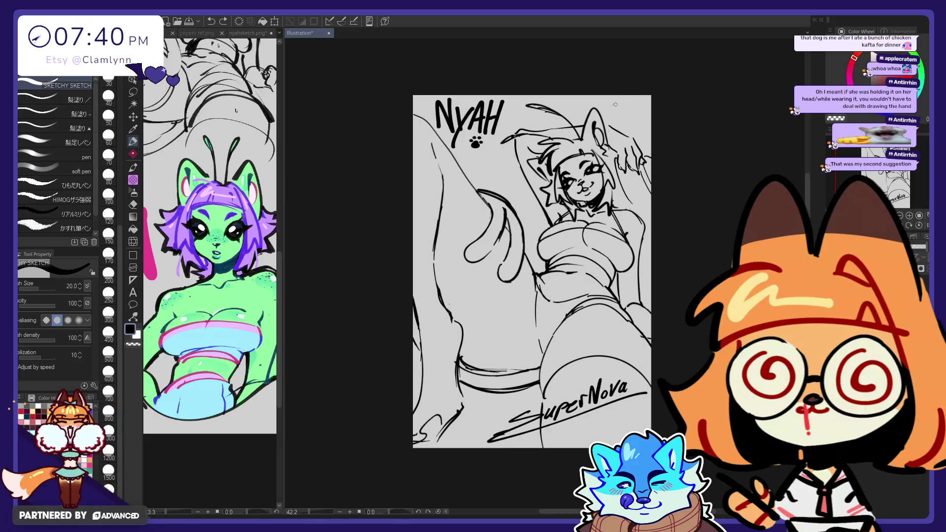
- Undo the stray stroke and sketch jagged hair strands by the face and raised hand, checking in mirrored view
key("ctrl+z")
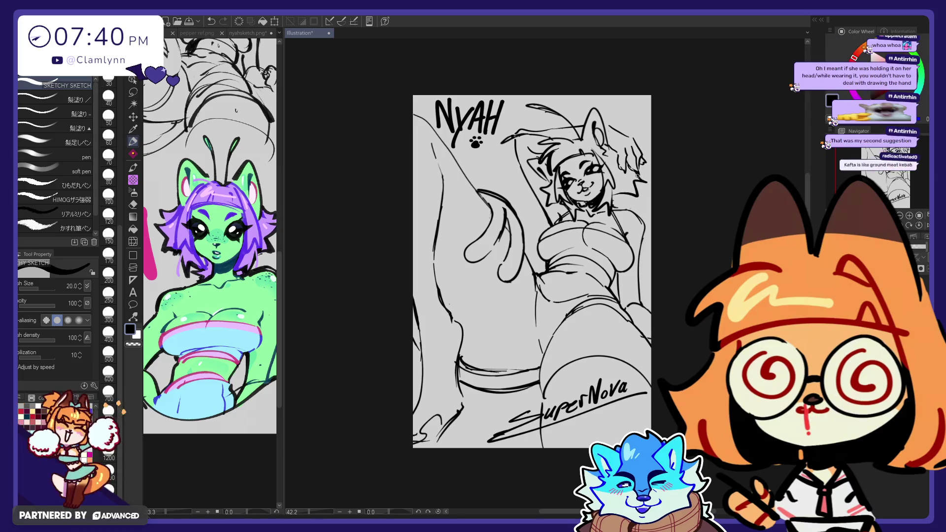
left_click_drag(648, 180, 630, 194)
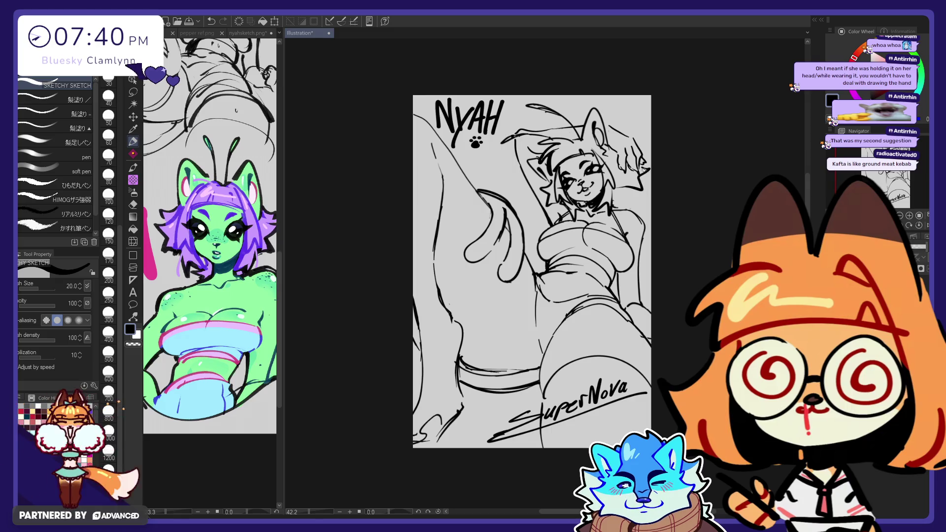
left_click_drag(640, 170, 628, 193)
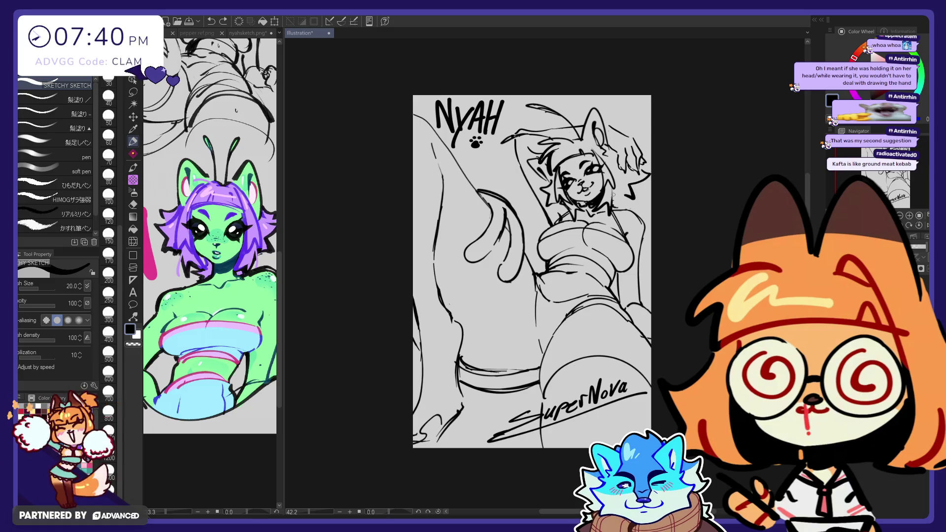
key("h")
left_click_drag(445, 182, 460, 199)
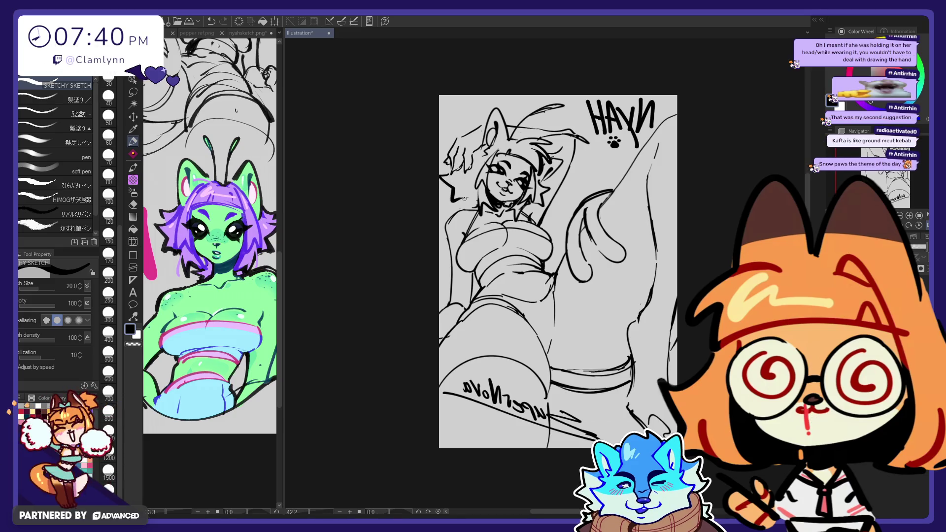
key("h")
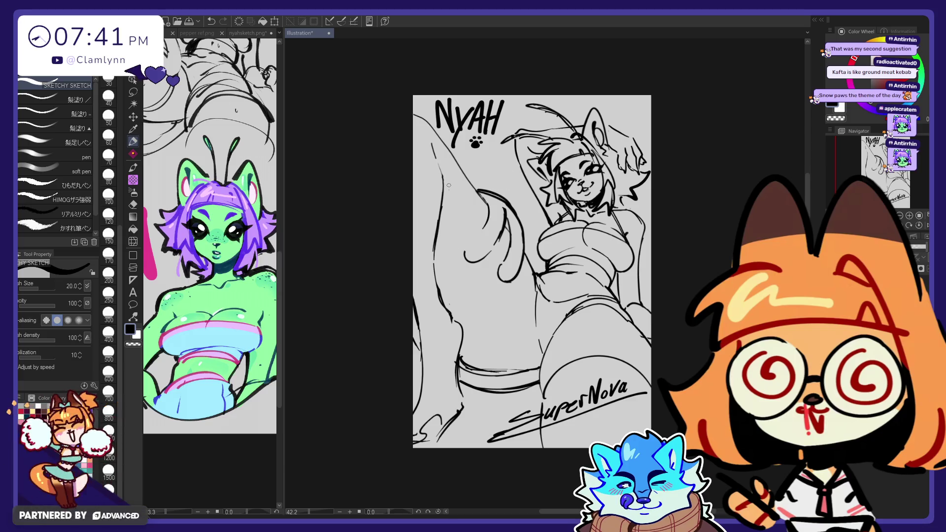
- Draw a curved contour line along the raised leg with the sketch pen
key("e")
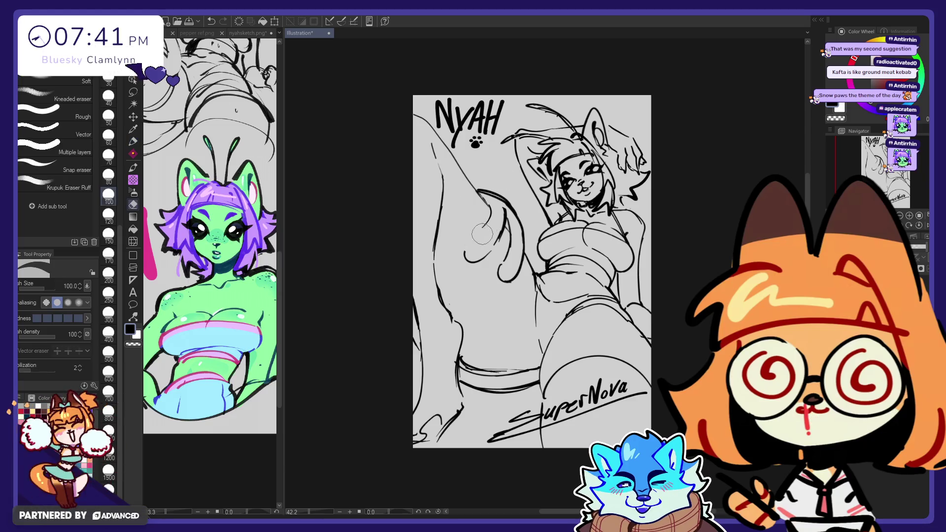
key("p")
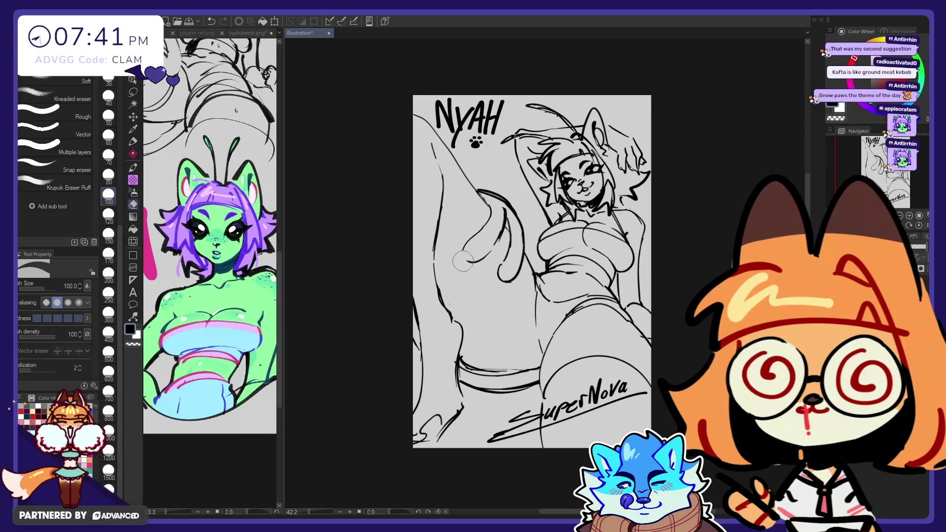
key("e")
key("p")
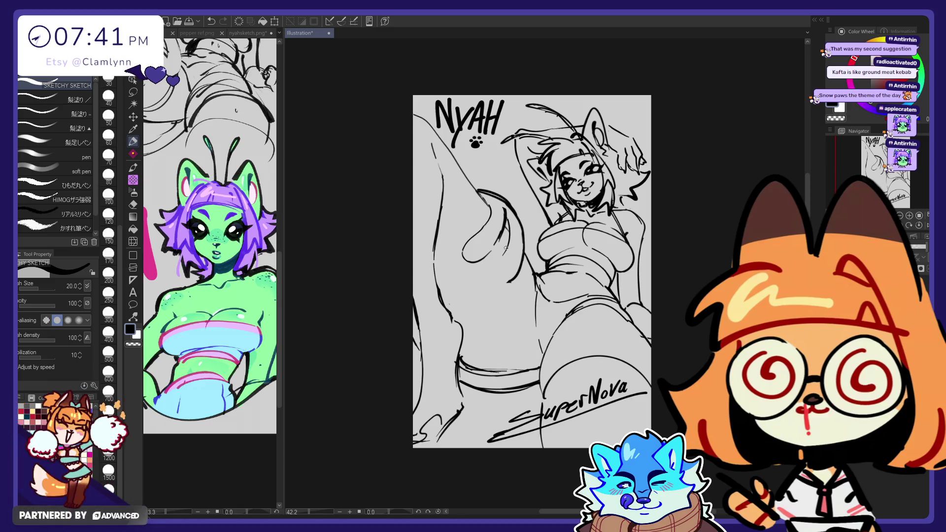
mouse_move(509, 281)
left_mouse_down()
mouse_move(504, 255)
mouse_move(507, 281)
left_mouse_up()
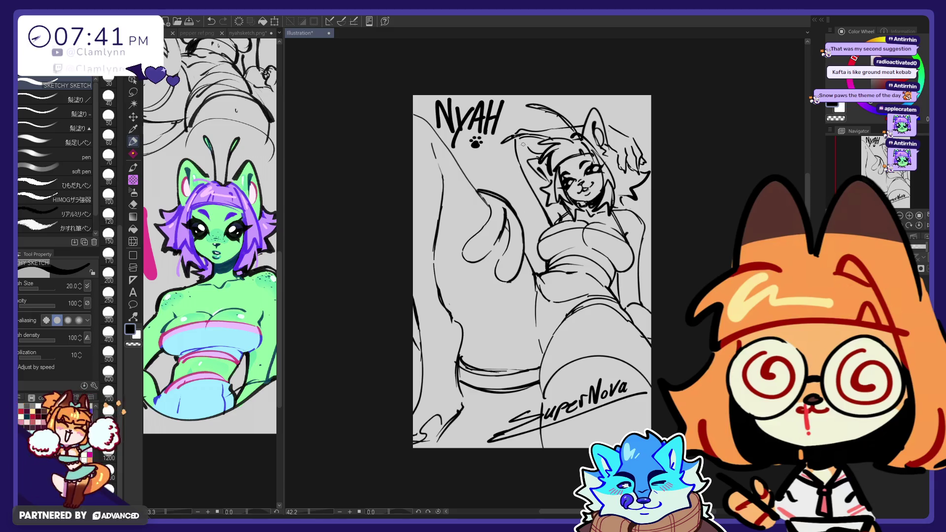
- Sketch a small tie loop at the right hip, redoing it once, plus a short tie end below
key("e")
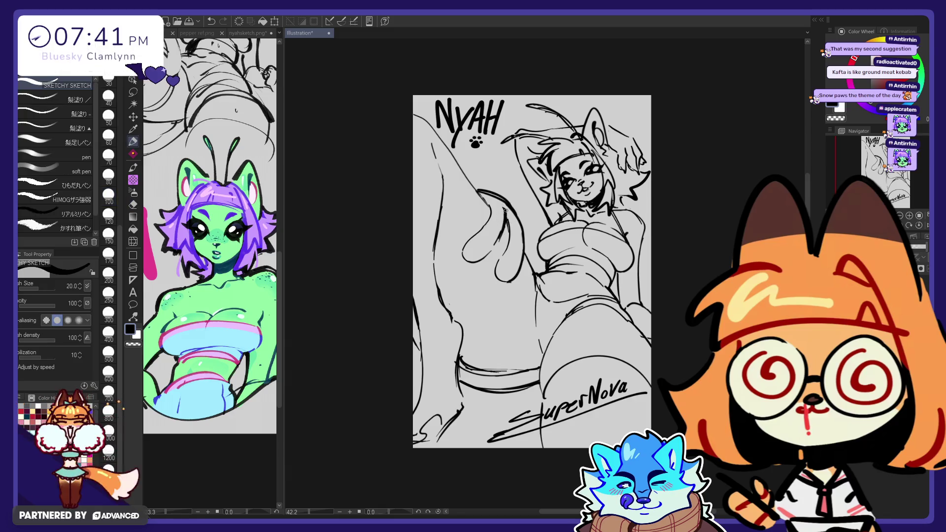
key("p")
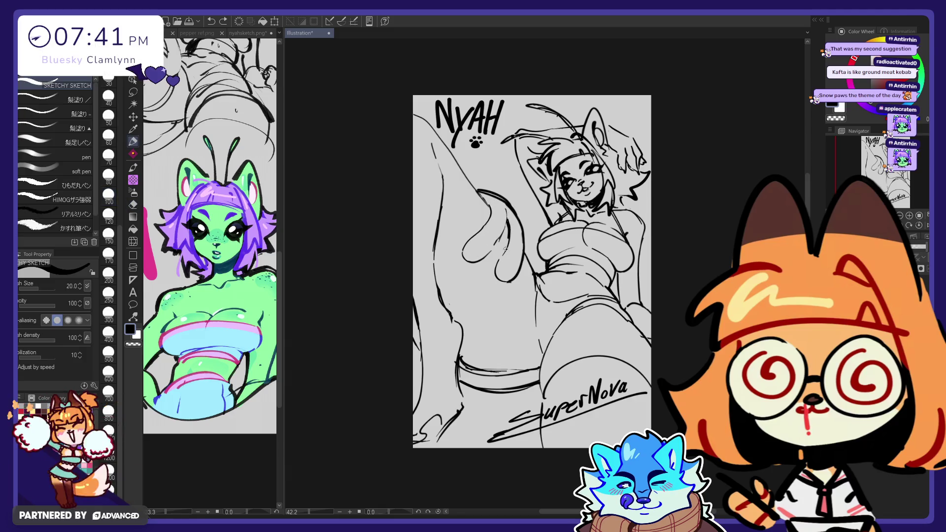
key("e")
key("p")
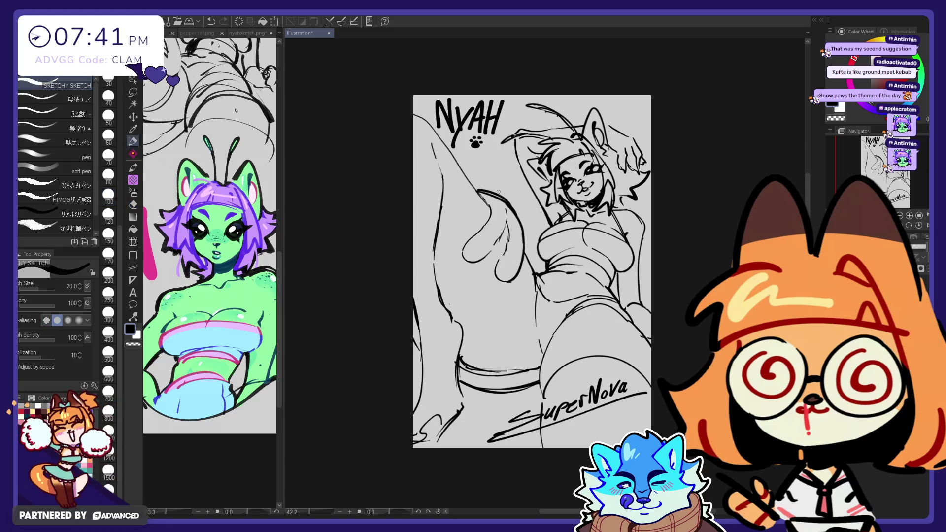
key("e")
key("p")
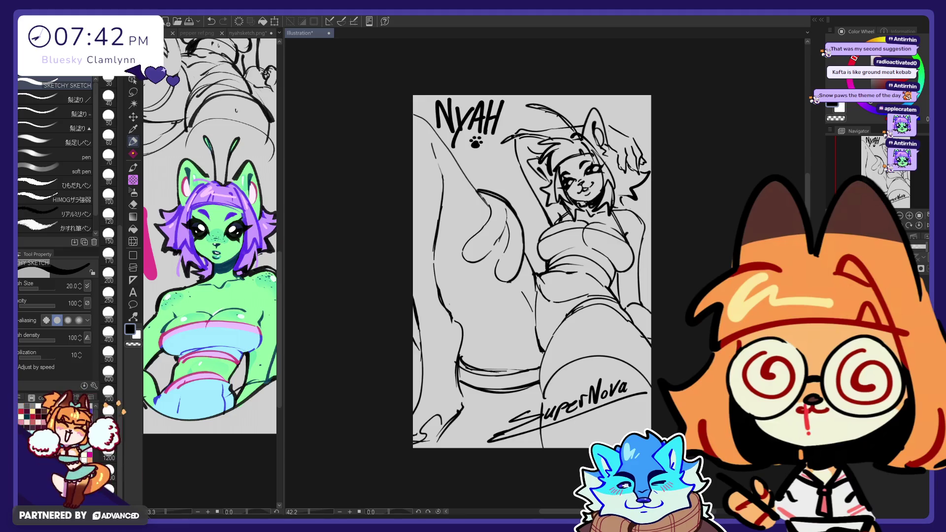
left_click_drag(632, 287, 621, 298)
key("ctrl+z")
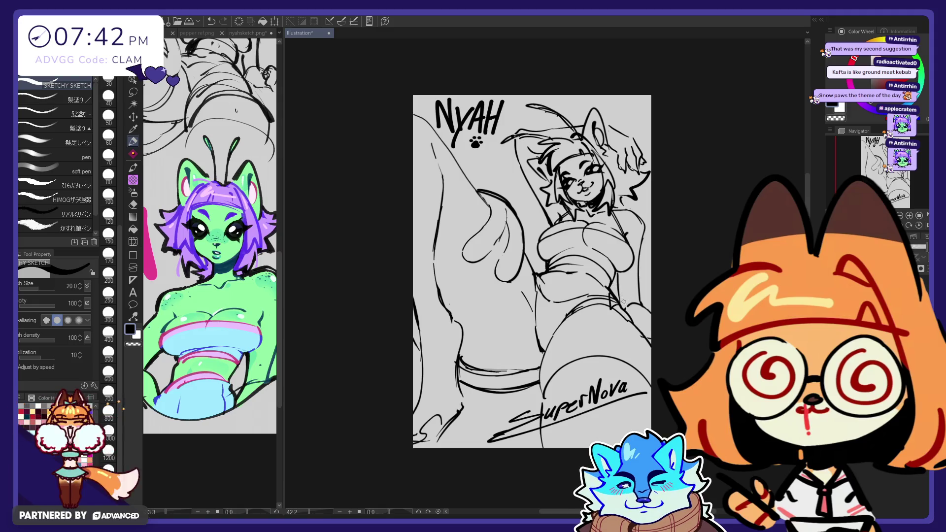
left_click_drag(623, 298, 619, 307)
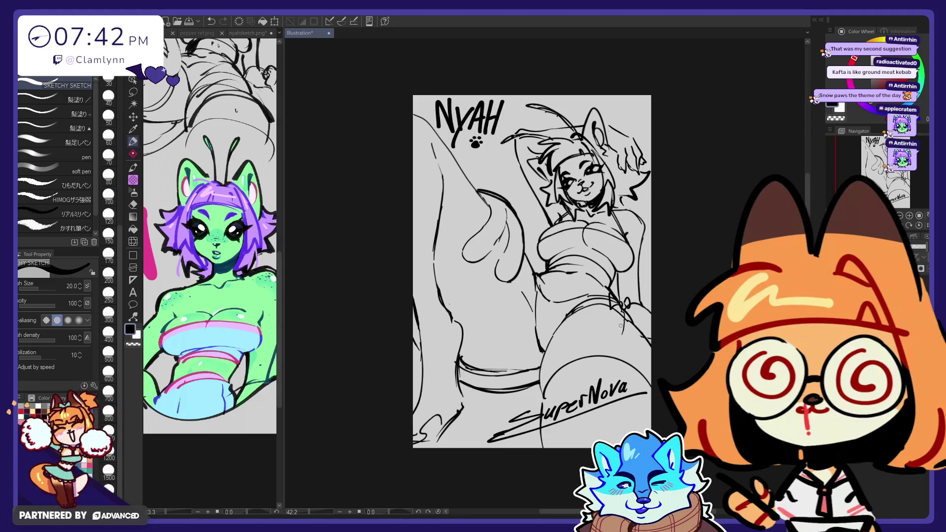
mouse_move(619, 317)
left_mouse_down()
mouse_move(622, 341)
mouse_move(636, 316)
left_mouse_up()
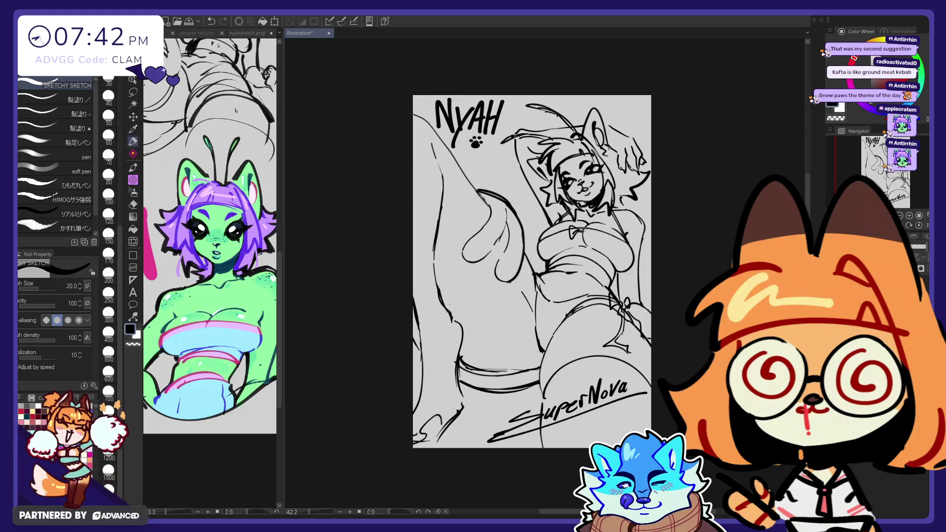
- Draw the ribbon bow loops on the chest, redrawing one, and add a short neck line
left_click_drag(583, 230, 585, 234)
key("ctrl+z")
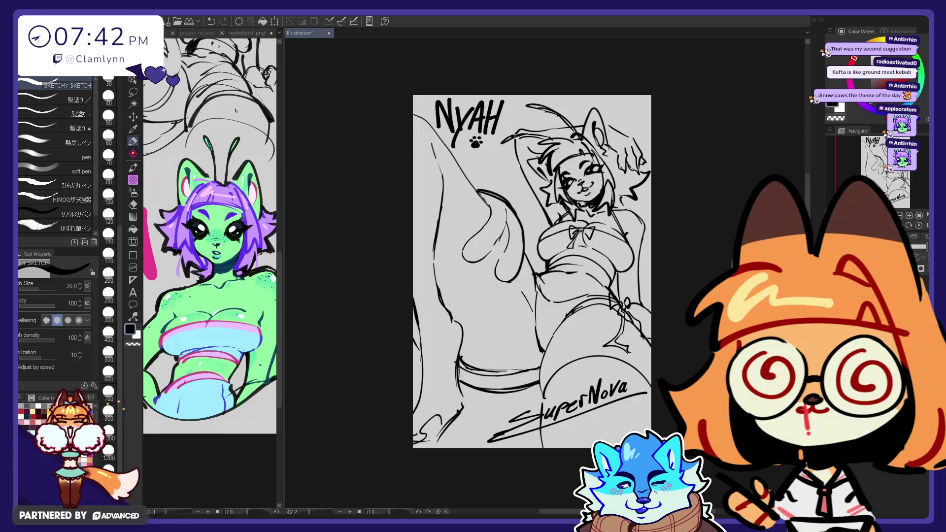
left_click_drag(582, 234, 592, 254)
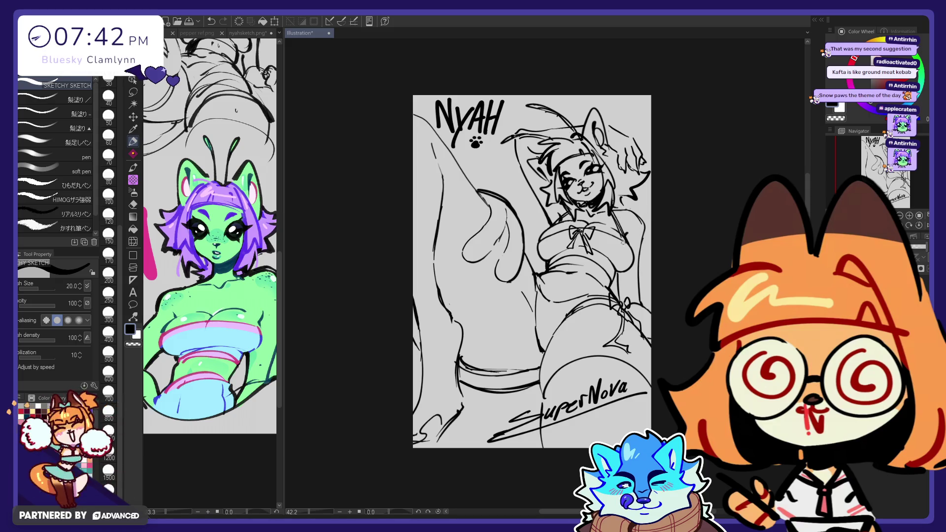
left_click_drag(611, 213, 620, 233)
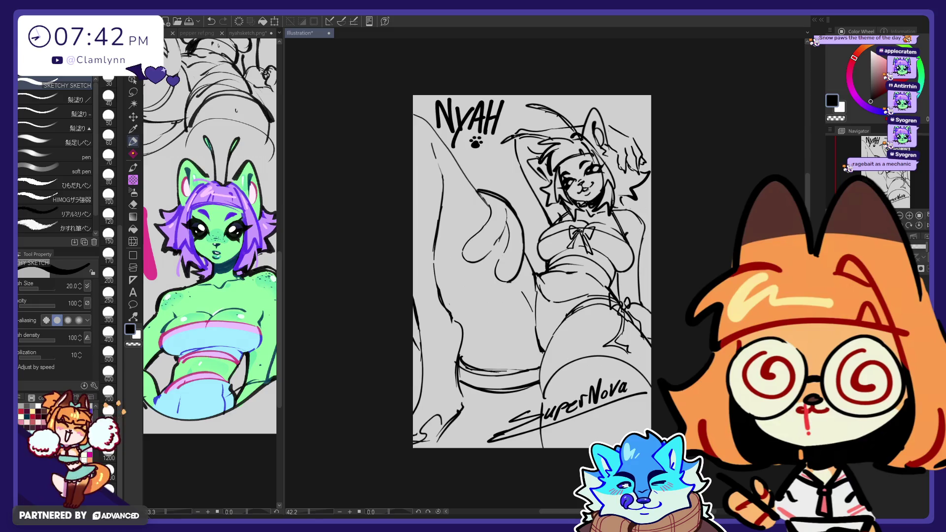
- Lasso-select the leg along the page's left edge, retrying after a first attempt
left_click(133, 92)
left_click_drag(457, 187, 452, 165)
left_click_drag(415, 128, 363, 380)
mouse_move(355, 432)
left_mouse_down()
mouse_move(425, 300)
mouse_move(422, 334)
mouse_move(474, 438)
left_mouse_up()
mouse_move(462, 358)
left_mouse_down()
mouse_move(435, 137)
mouse_move(458, 202)
left_mouse_up()
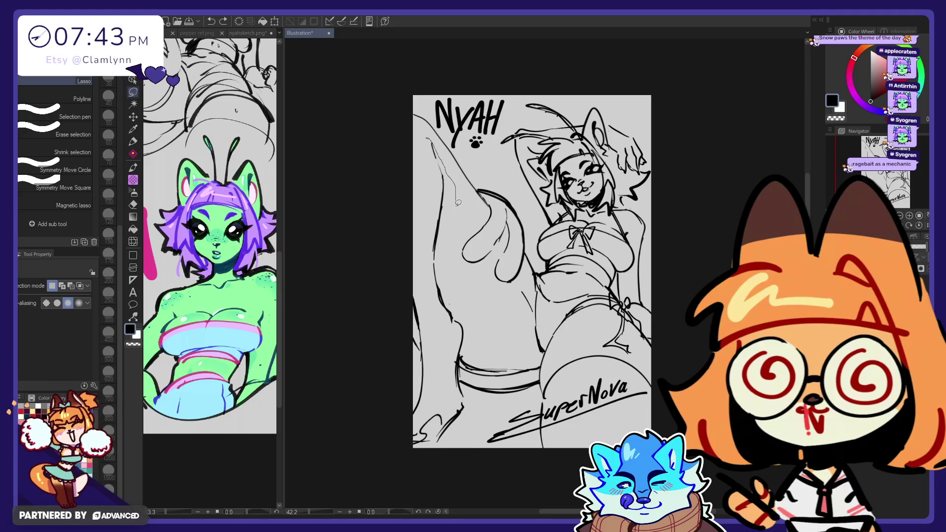
- Extend the lasso around the left leg and scale it up to 104%
mouse_move(481, 320)
left_mouse_down()
mouse_move(429, 466)
mouse_move(400, 358)
mouse_move(378, 200)
mouse_move(394, 128)
left_mouse_up()
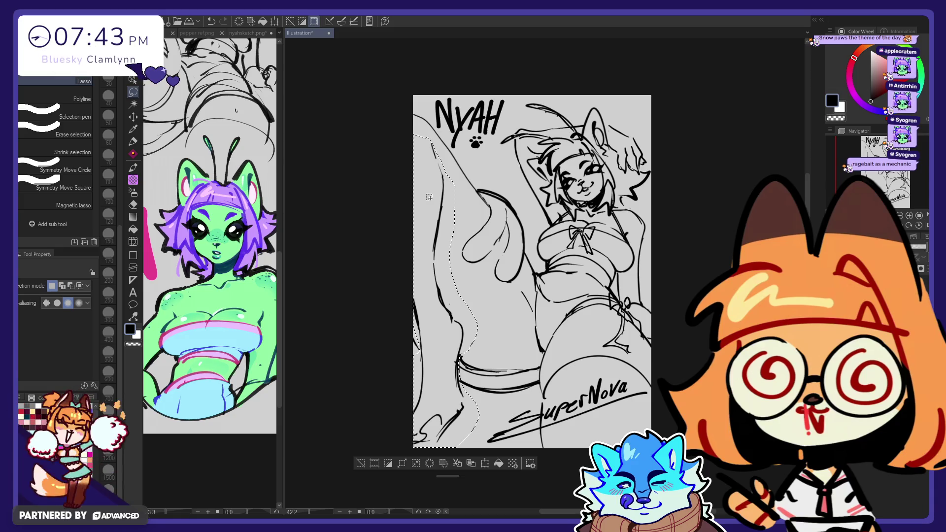
left_click(485, 463)
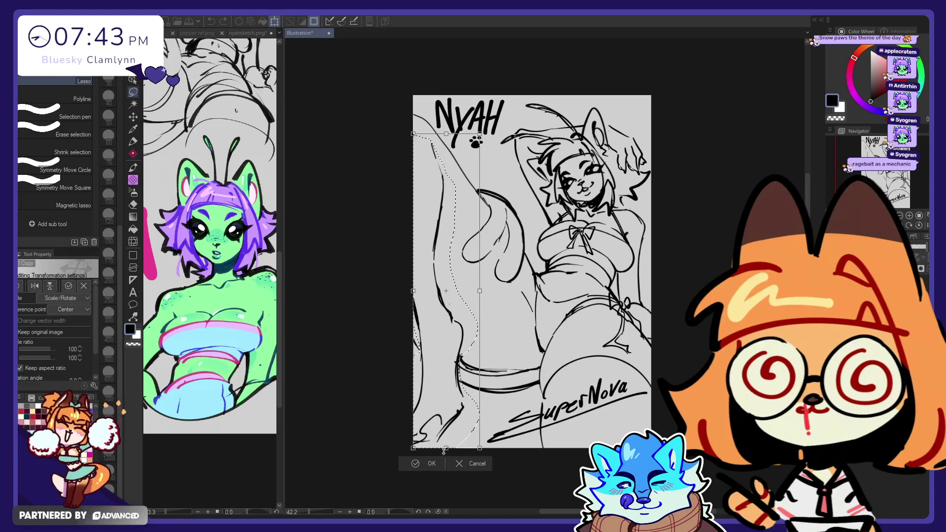
left_click_drag(438, 460, 434, 459)
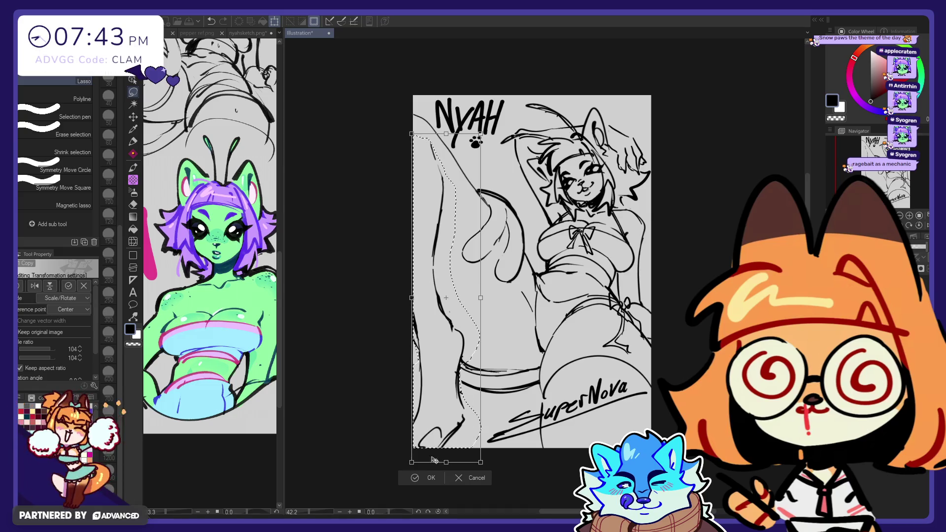
left_click(426, 480)
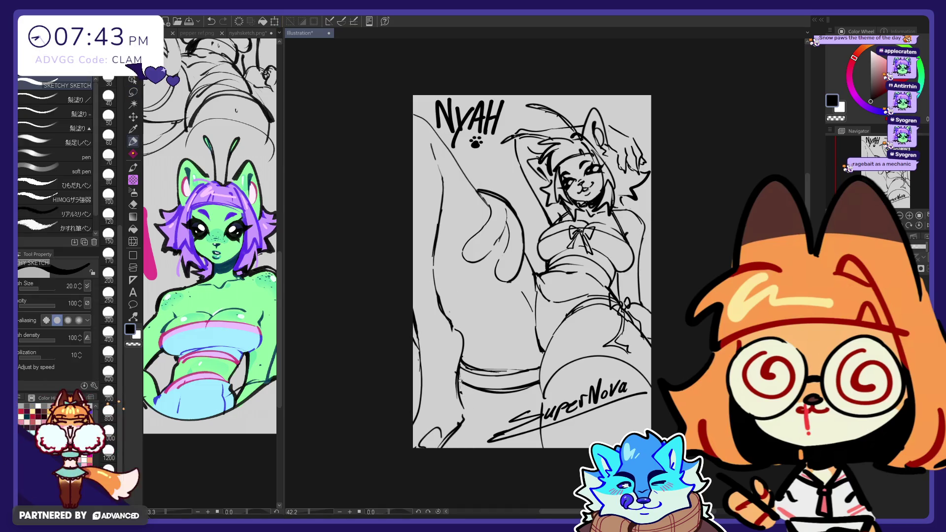
- Trim the faint line's left end and redraw part of the leg outline, undoing a bad stroke
key("e")
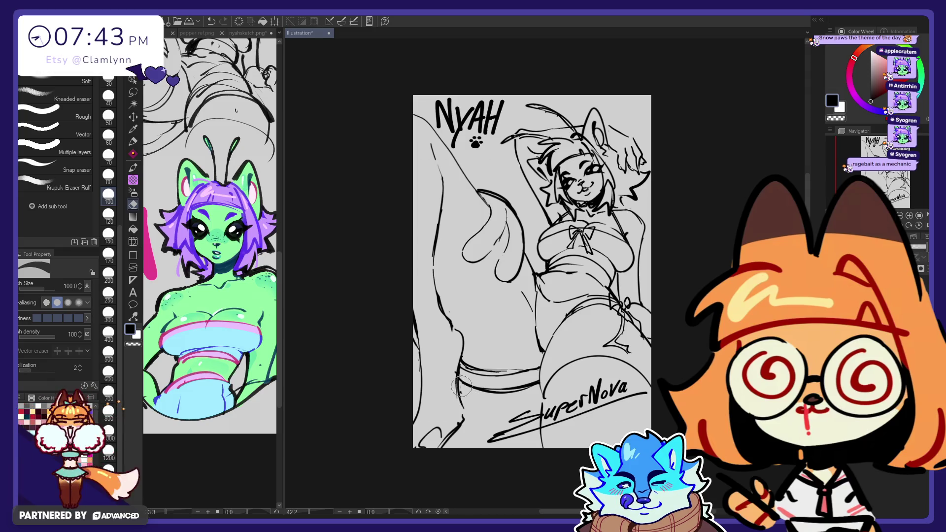
key("p")
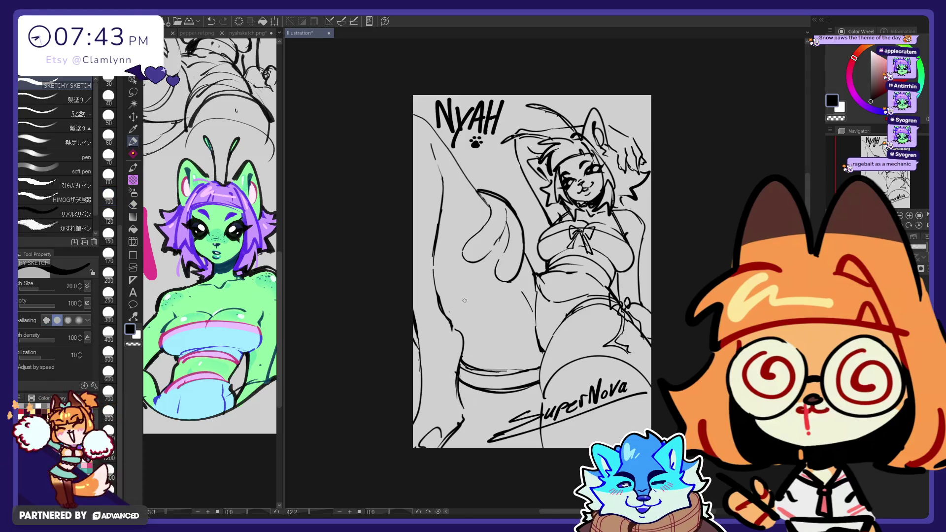
key("e")
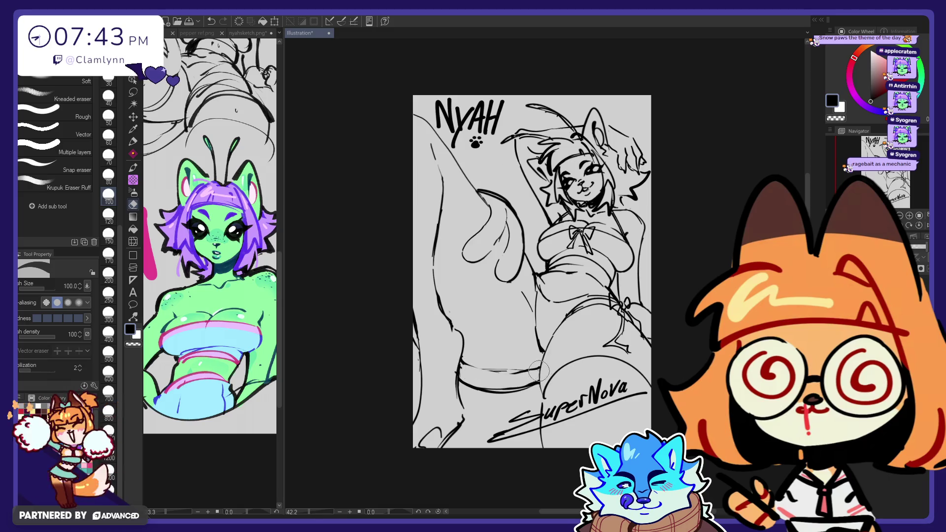
key("p")
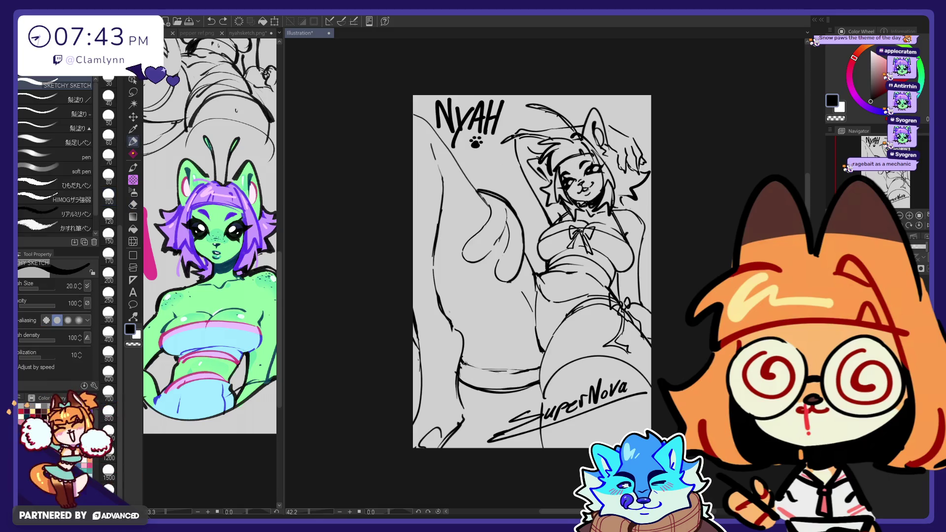
key("e")
left_click_drag(463, 367, 478, 368)
key("p")
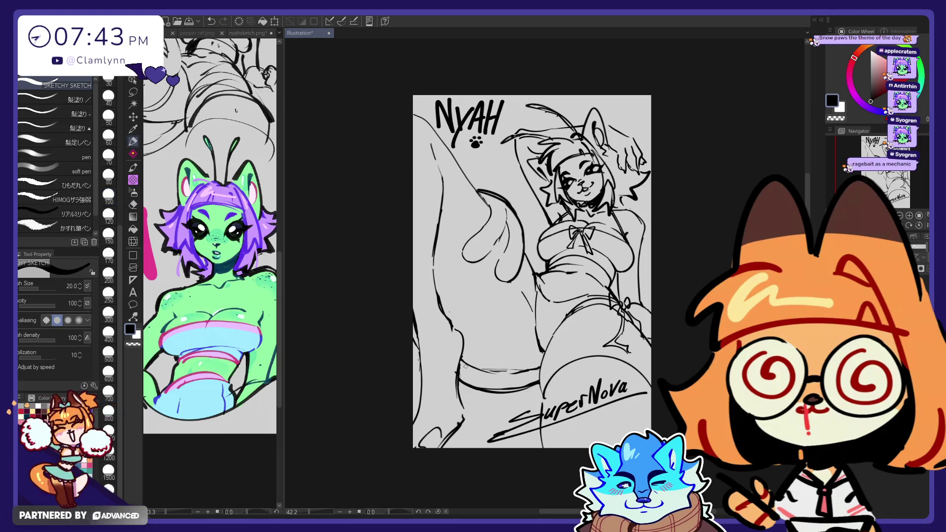
left_click_drag(464, 337, 457, 373)
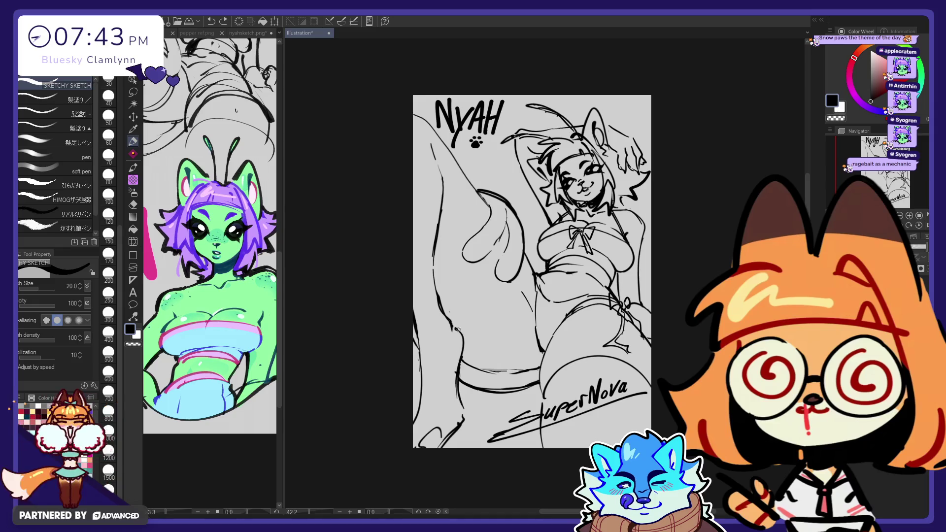
left_click_drag(418, 331, 421, 390)
key("ctrl+z")
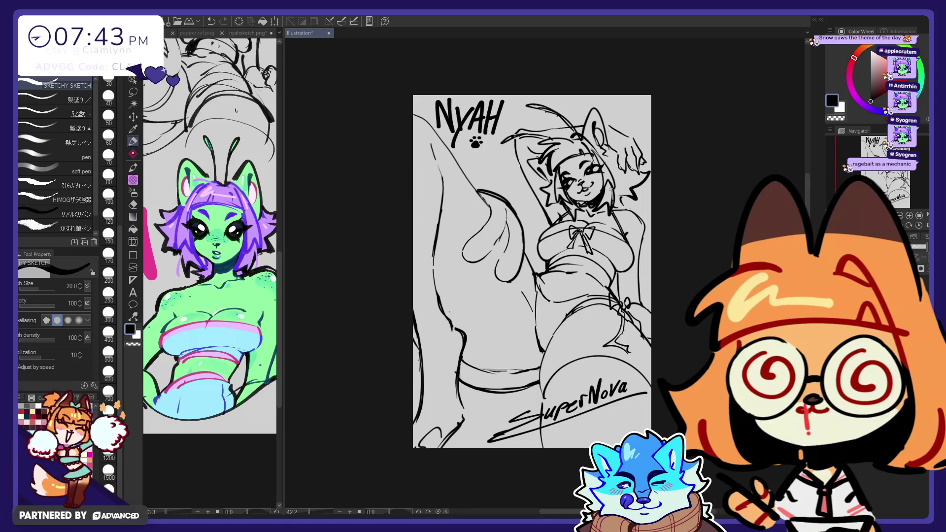
- Check the leg in mirrored view and join a short line onto the leg contour
key("e")
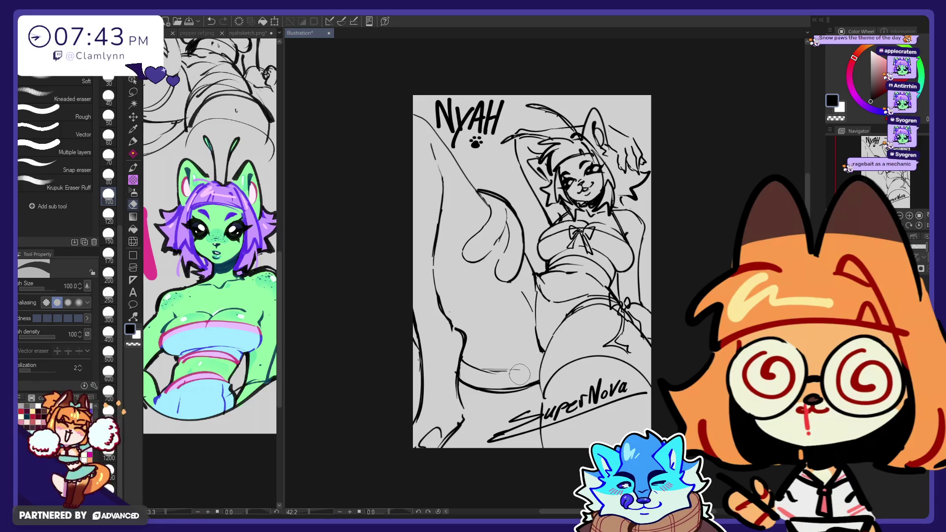
key("p")
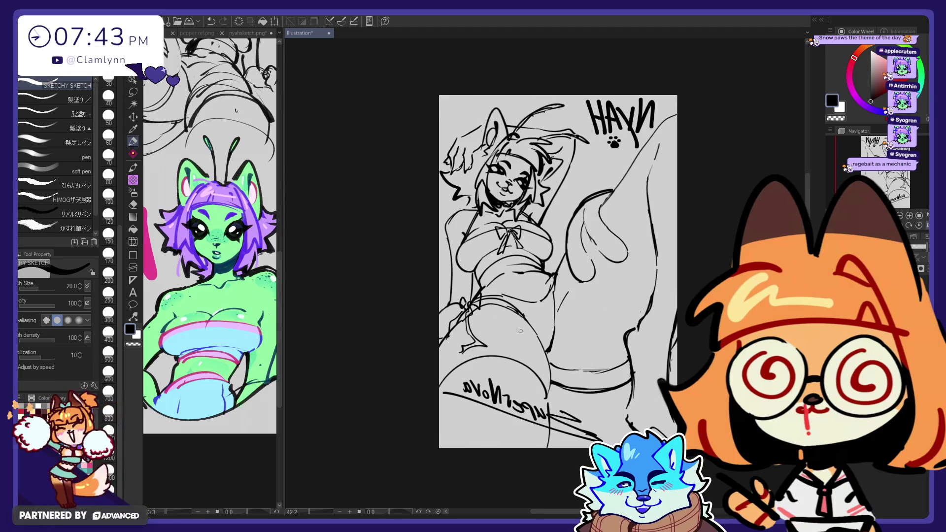
key("h")
key("e")
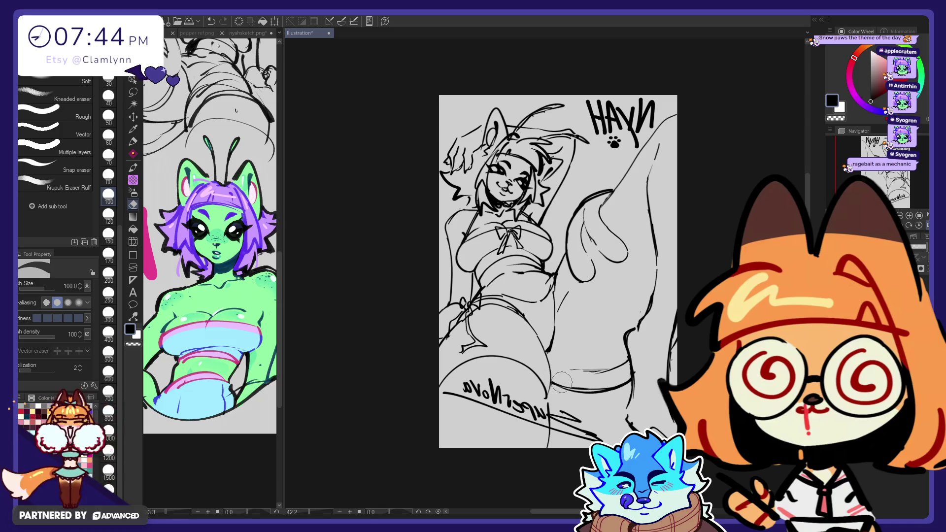
key("p")
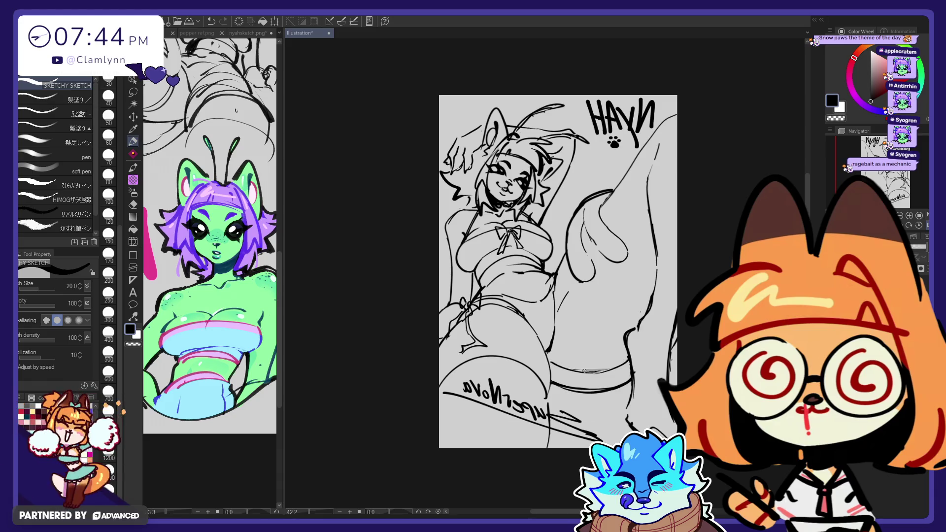
key("e")
key("p")
key("h")
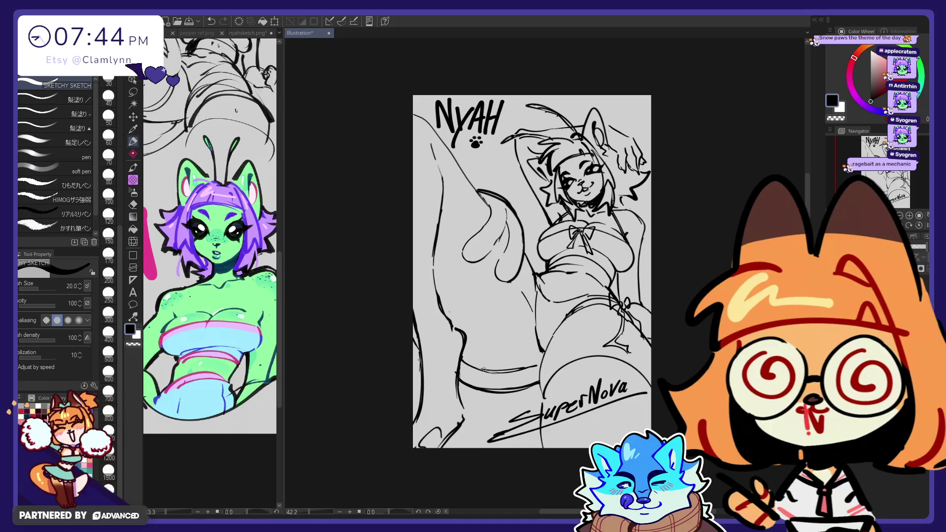
key("h")
key("e")
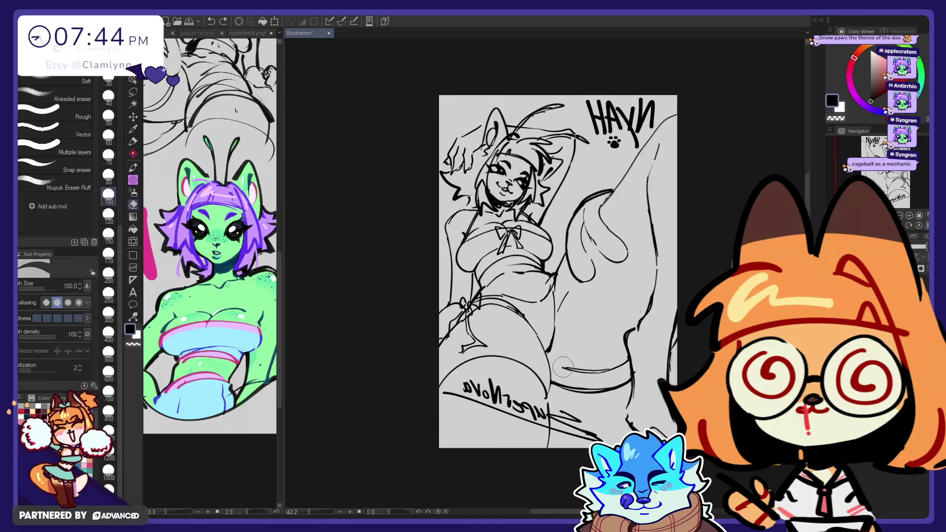
left_click_drag(554, 370, 577, 372)
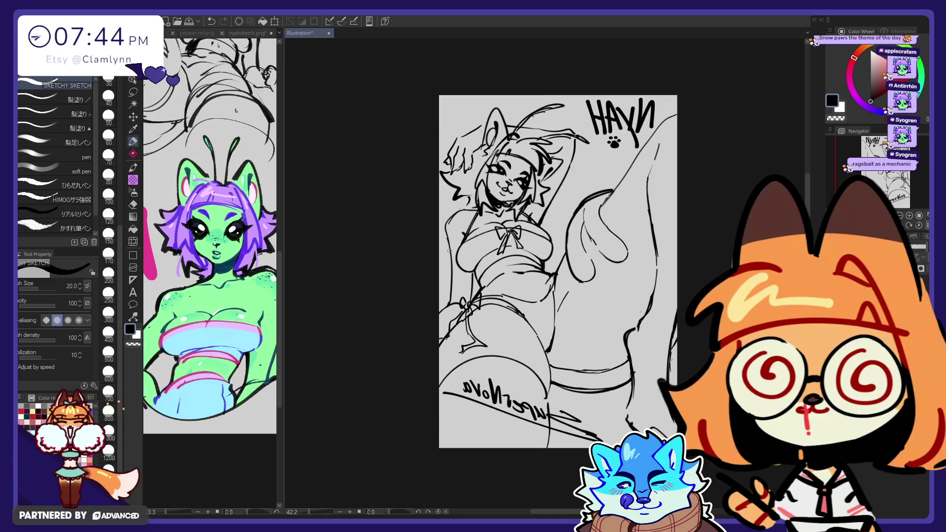
key("h")
- Replace the last bottom stroke with a short curve on the lower-left leg
key("e")
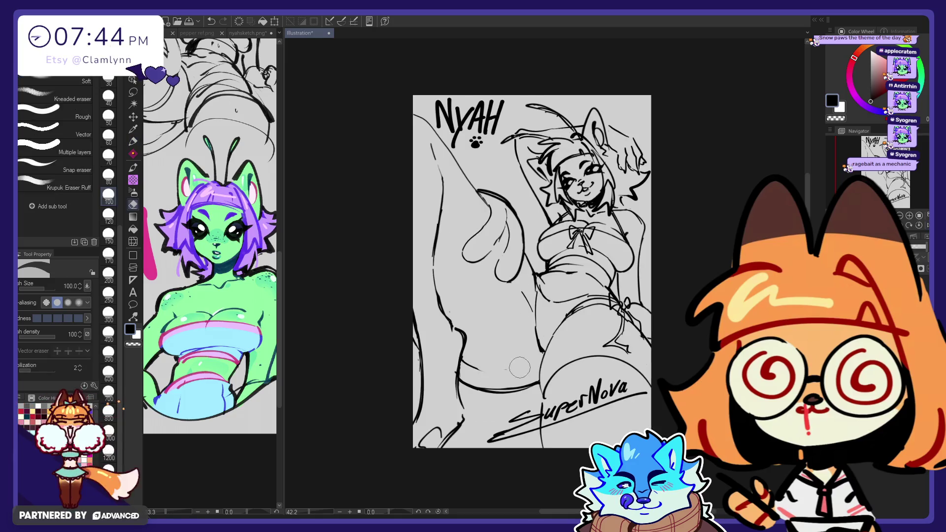
key("p")
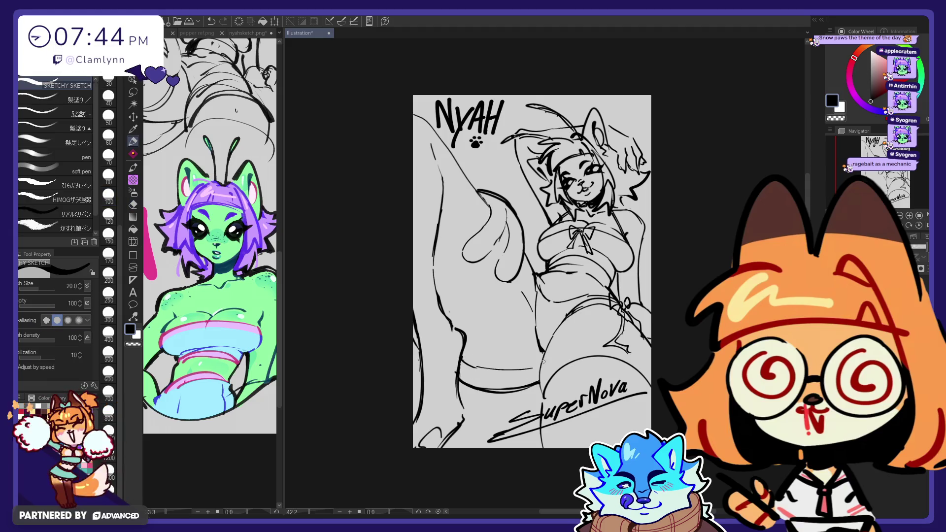
key("ctrl+z")
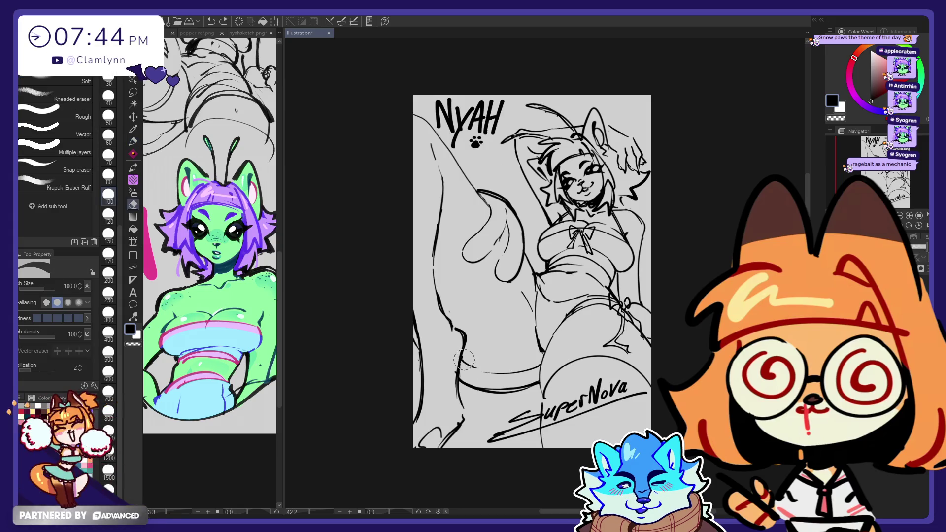
left_click_drag(460, 366, 511, 372)
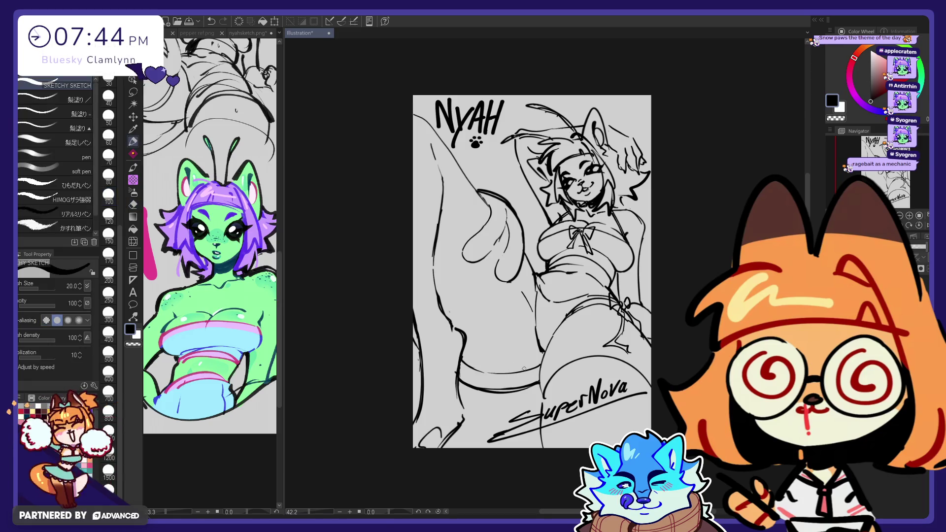
key("e")
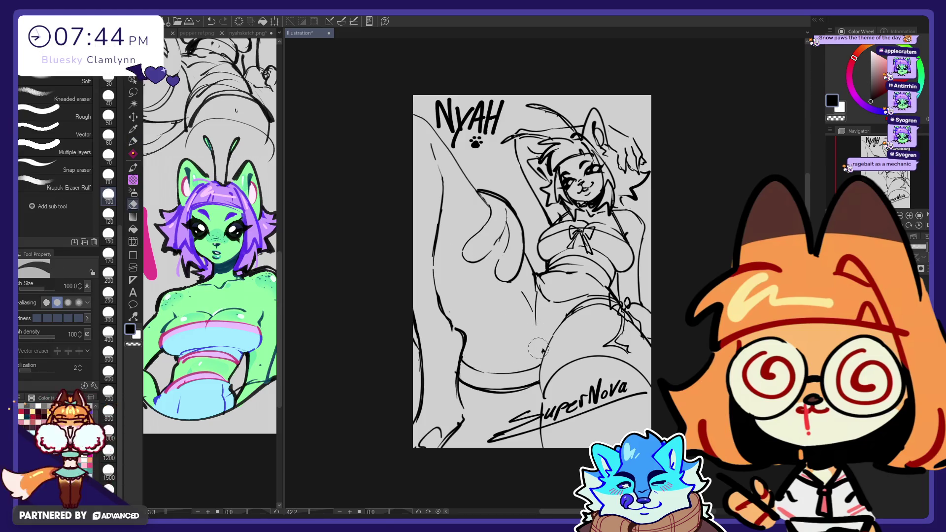
key("p")
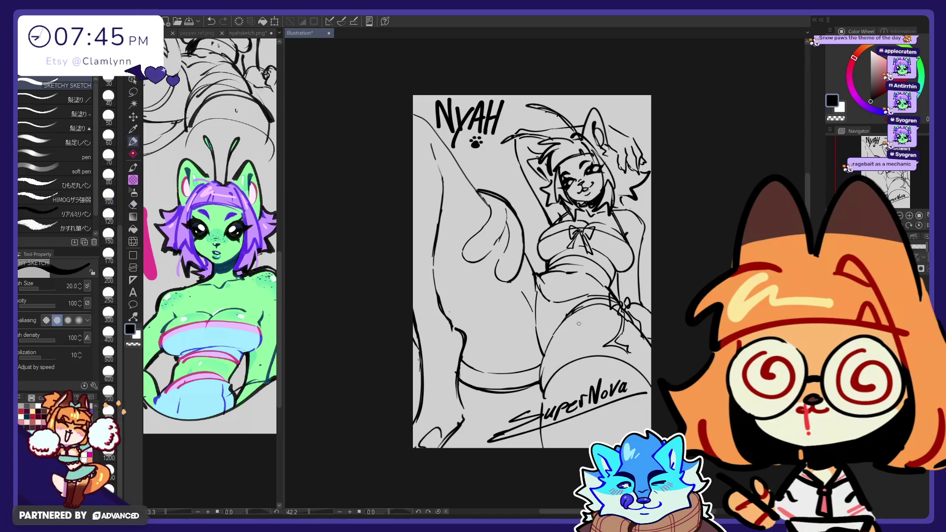
key("e")
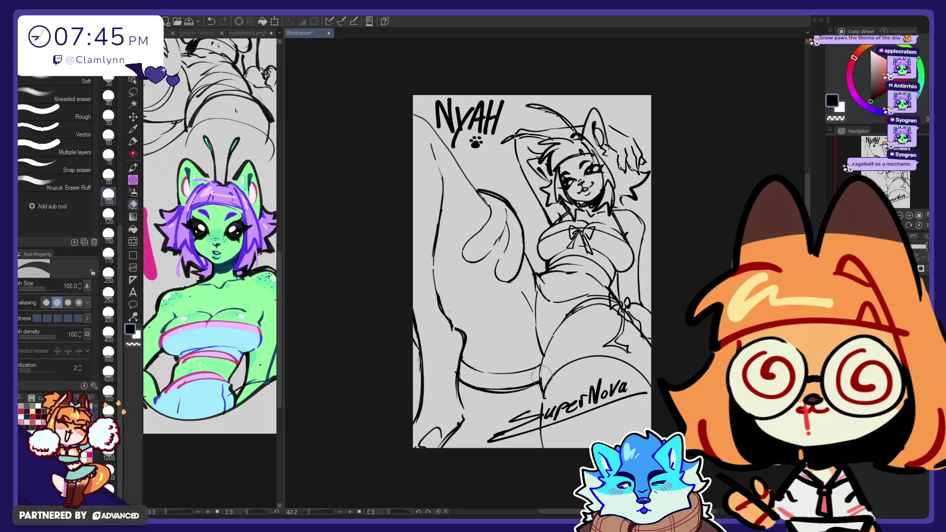
key("p")
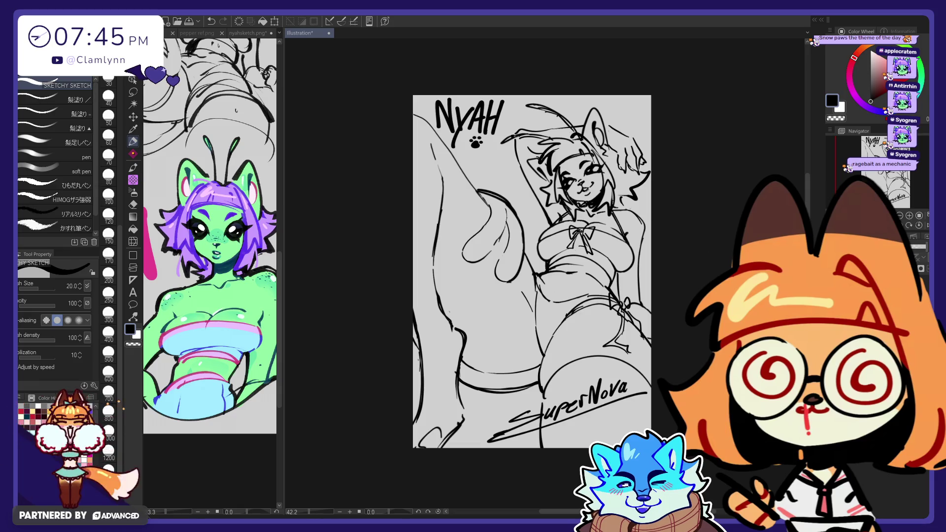
- Shrink the NYAH title and paw print and move them to the bottom right by the signature
left_click(132, 94)
left_click_drag(531, 99, 416, 167)
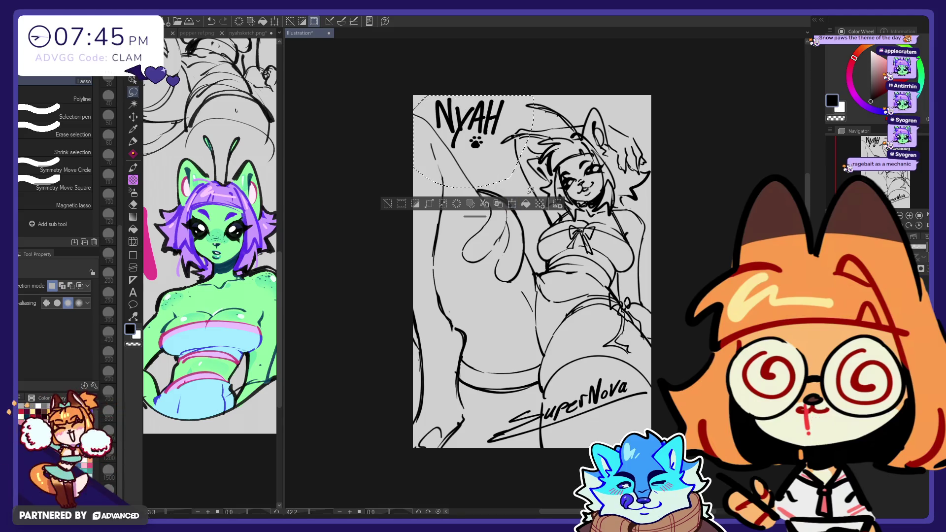
key("ctrl+t")
left_click_drag(413, 141, 423, 142)
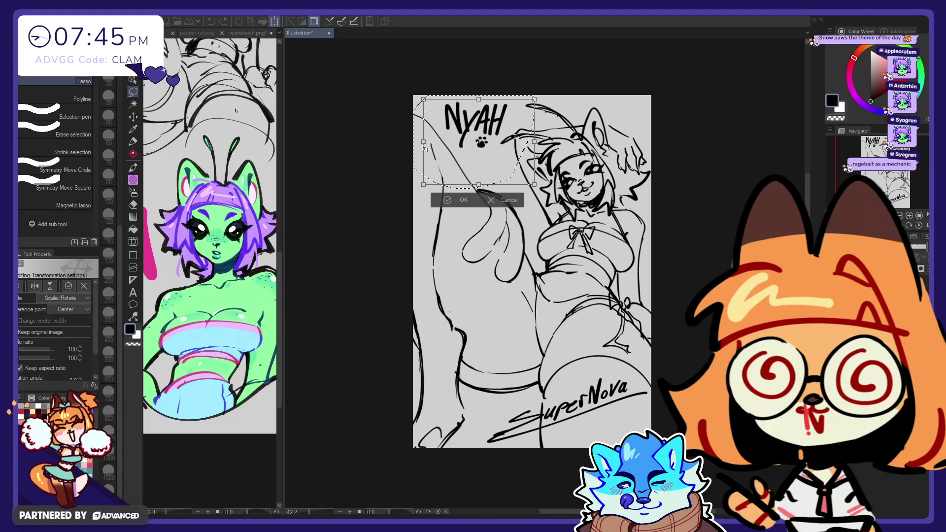
left_click_drag(494, 144, 635, 444)
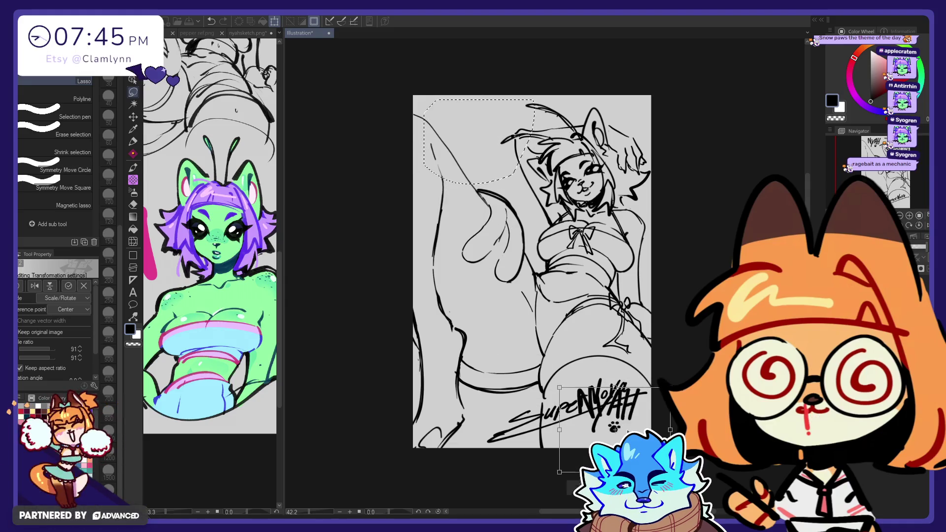
left_click_drag(565, 399, 581, 409)
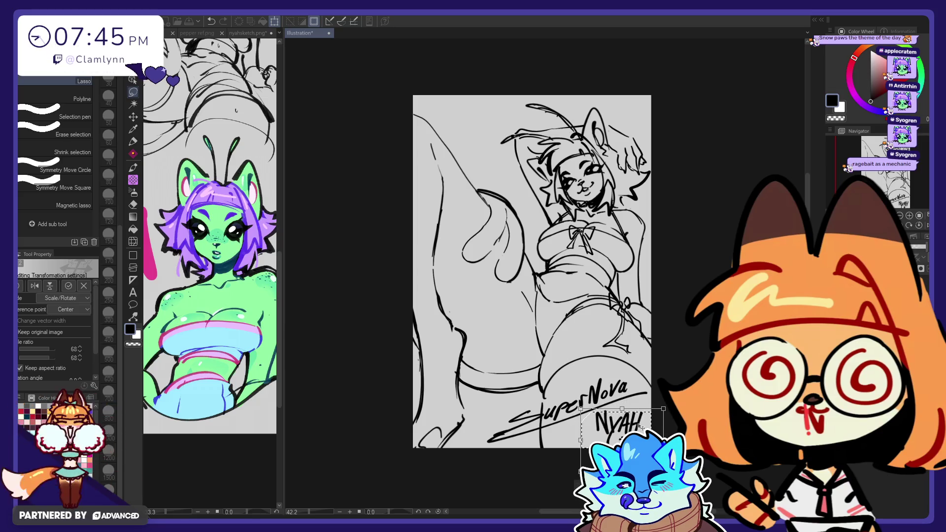
key("Return")
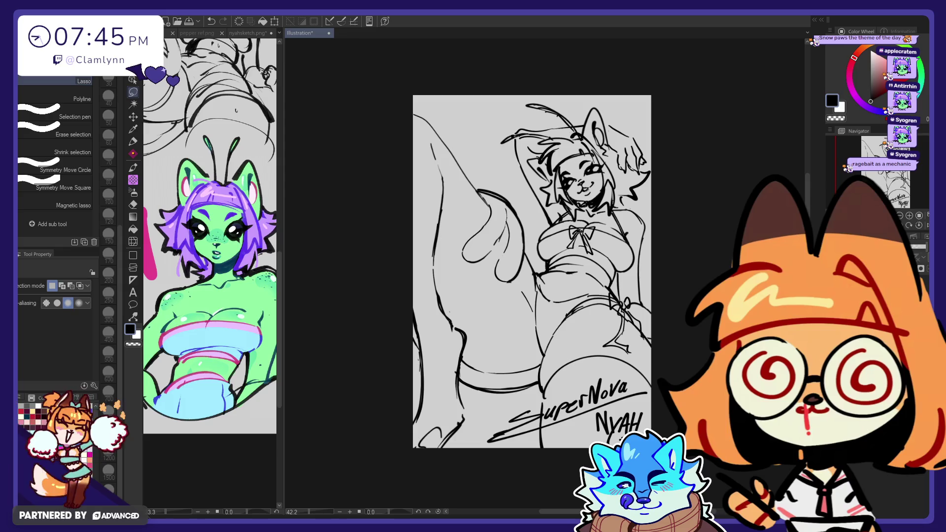
- Reselect the NYAH text and apply another transform to it
key("ctrl+t")
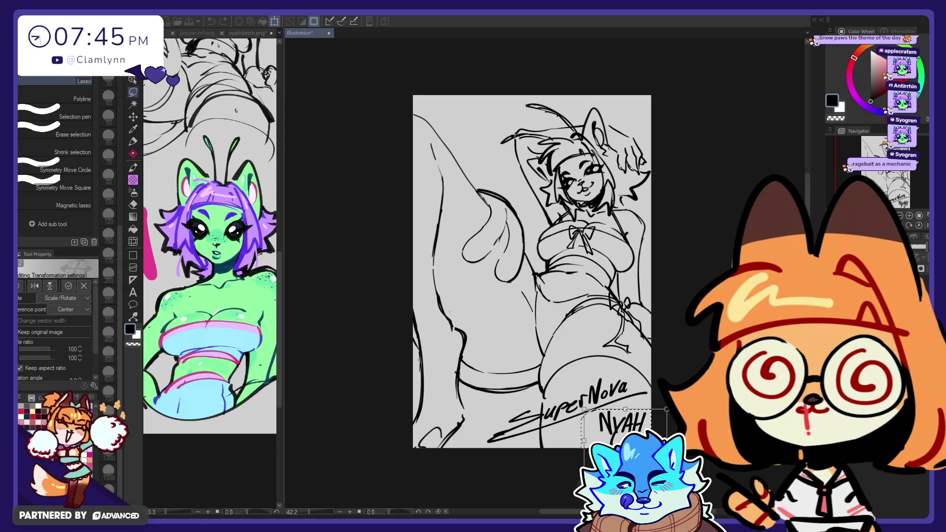
key("Return")
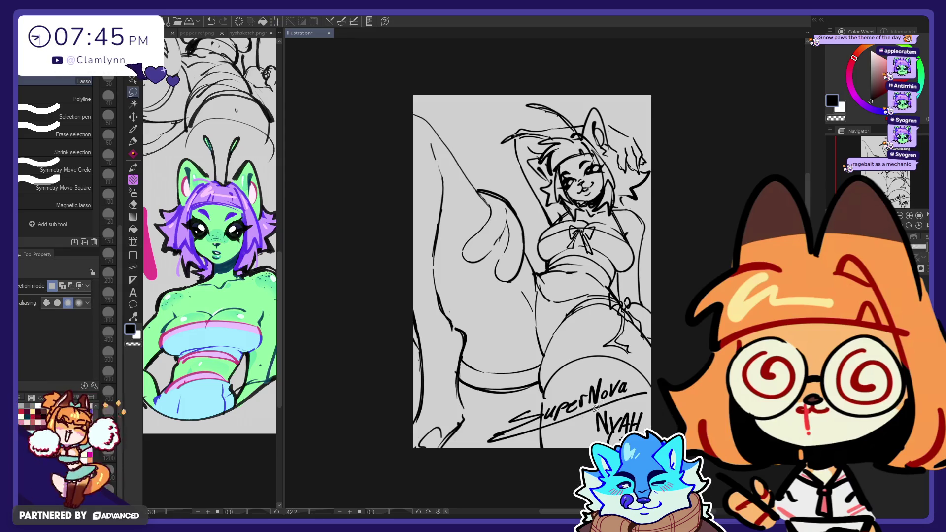
left_click_drag(666, 415, 579, 458)
key("ctrl+t")
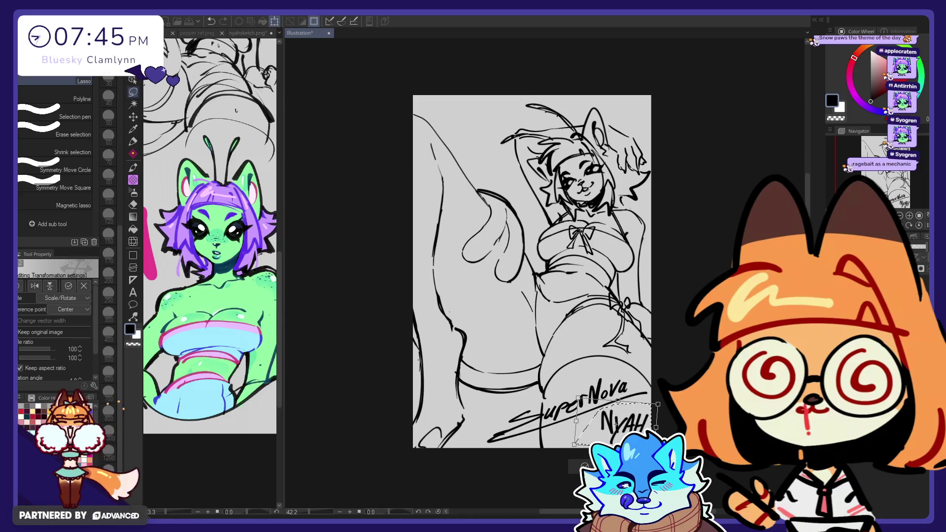
key("Return")
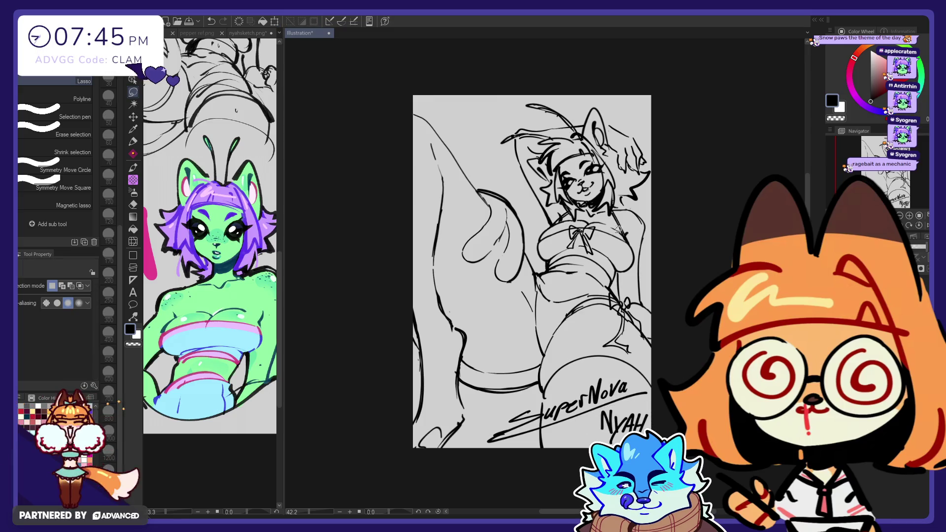
- Set the eraser size to 800 and re-commit the transform on the NYAH signature
key("e")
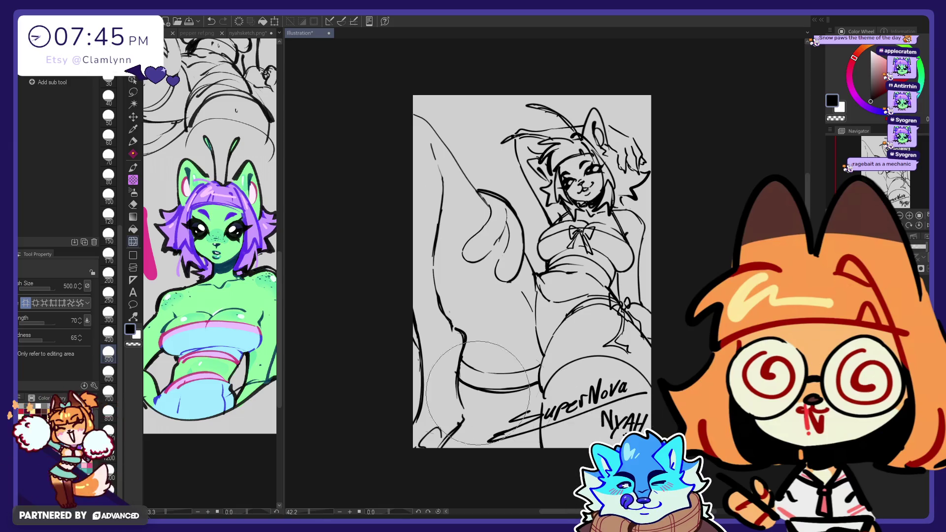
left_click(110, 413)
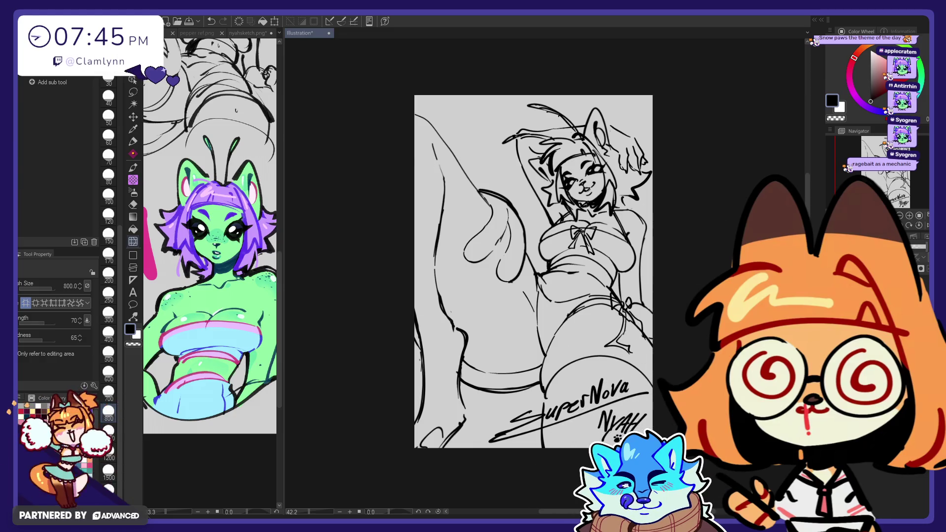
key("k")
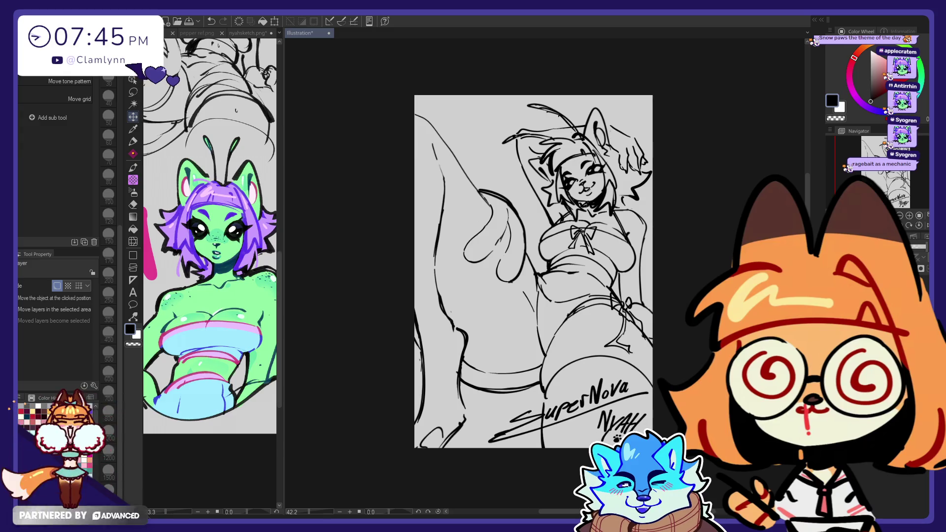
left_click(133, 95)
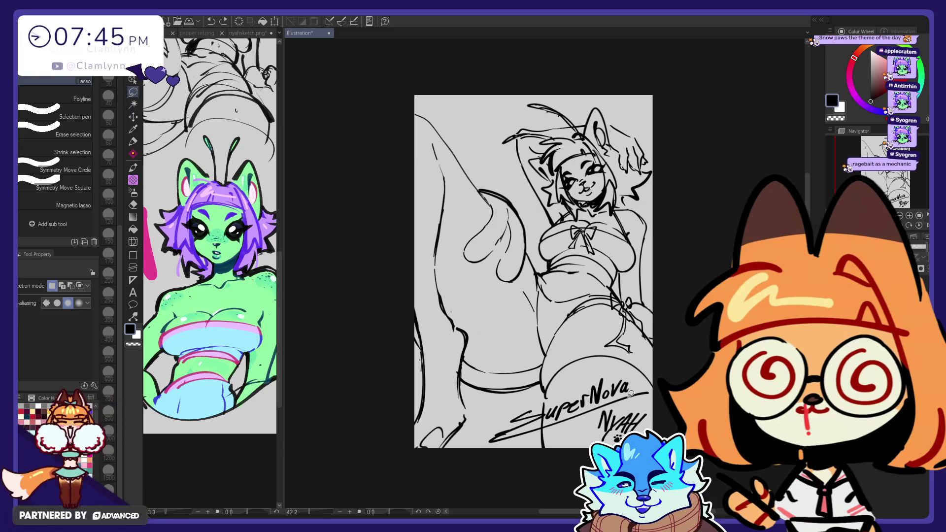
key("ctrl+t")
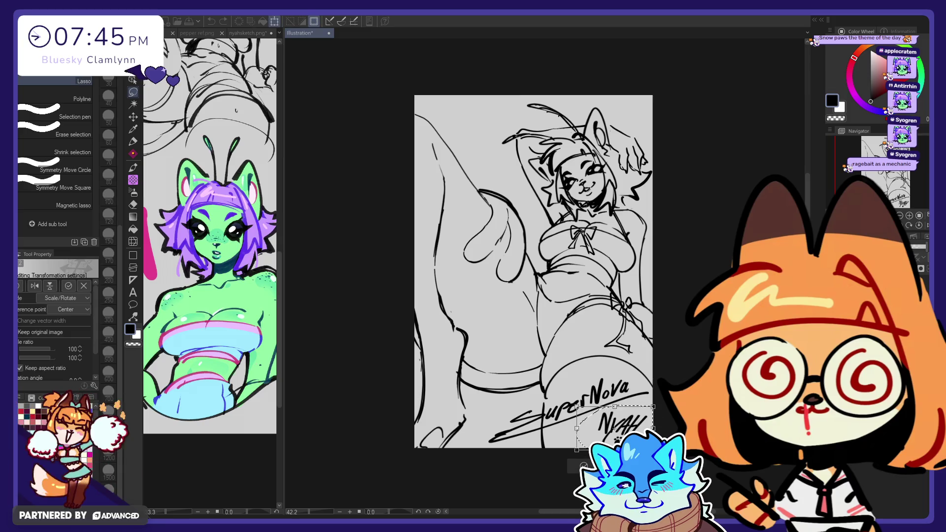
key("Return")
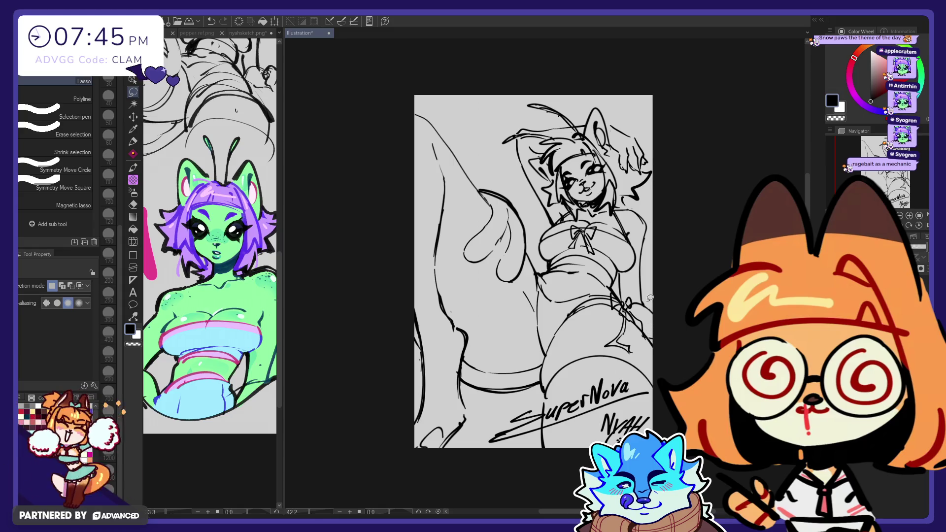
left_click(133, 141)
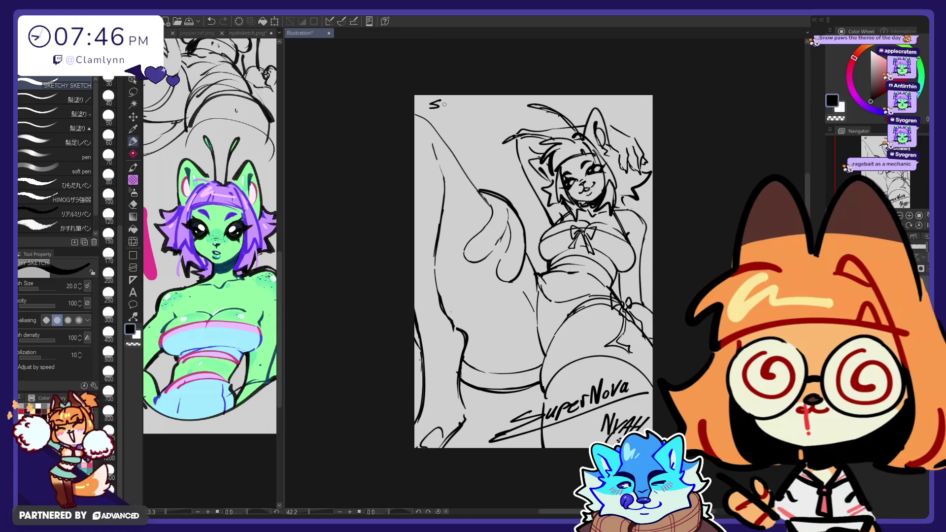
- Handwrite 'Summer Issue #5' at the top-left of the cover
left_click_drag(454, 99, 471, 104)
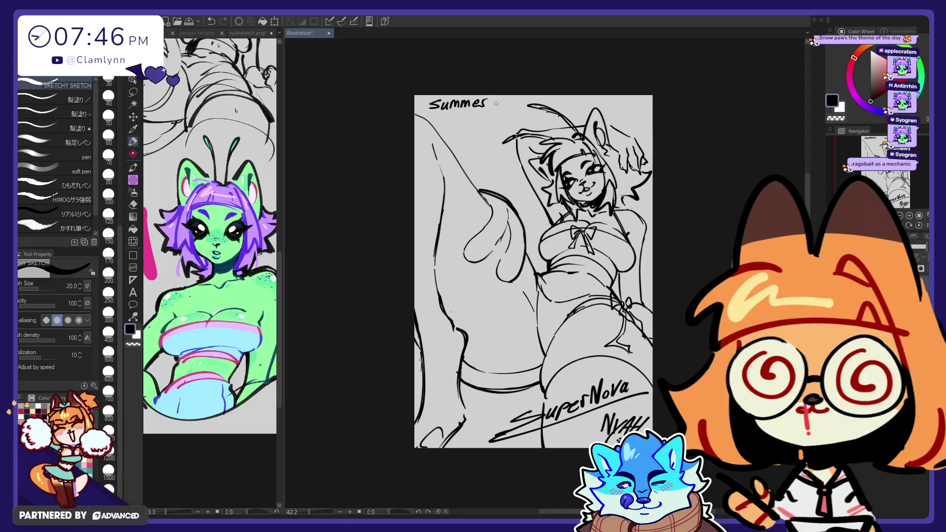
left_click_drag(441, 115, 449, 114)
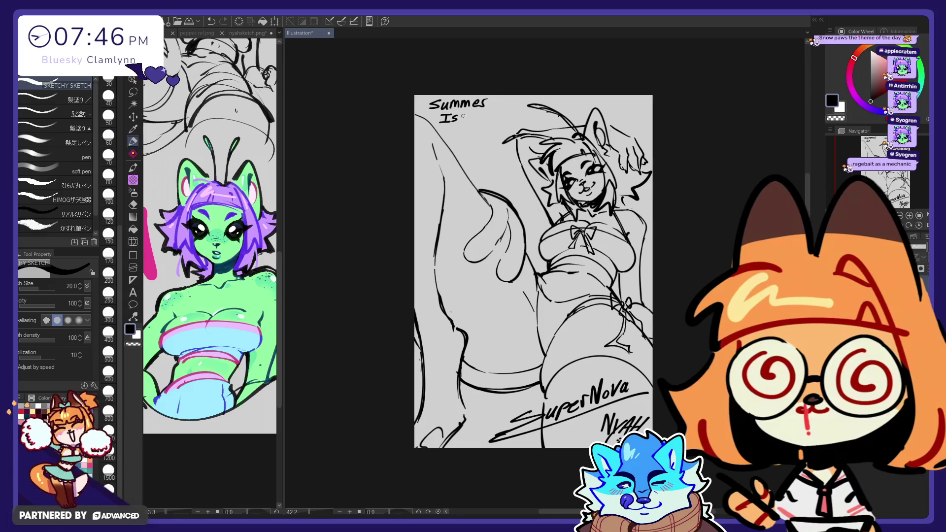
left_click_drag(468, 116, 479, 119)
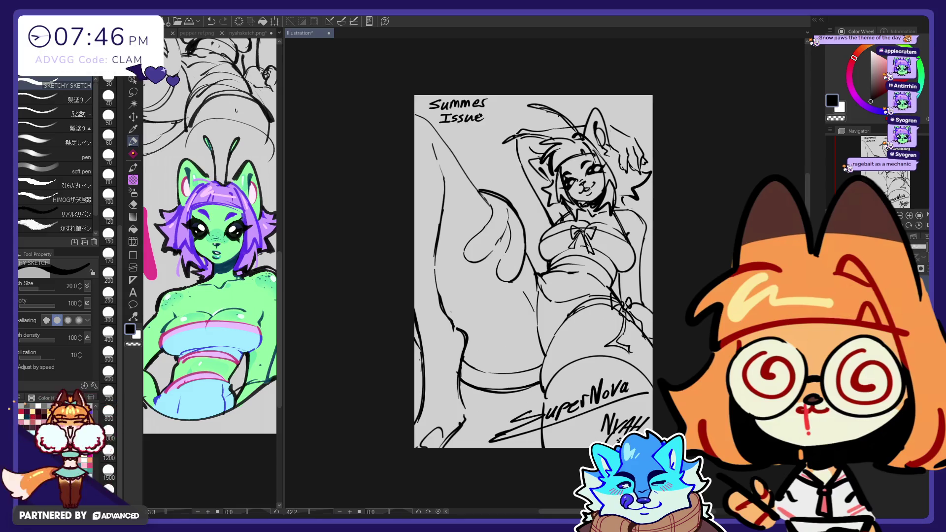
left_click_drag(489, 116, 500, 112)
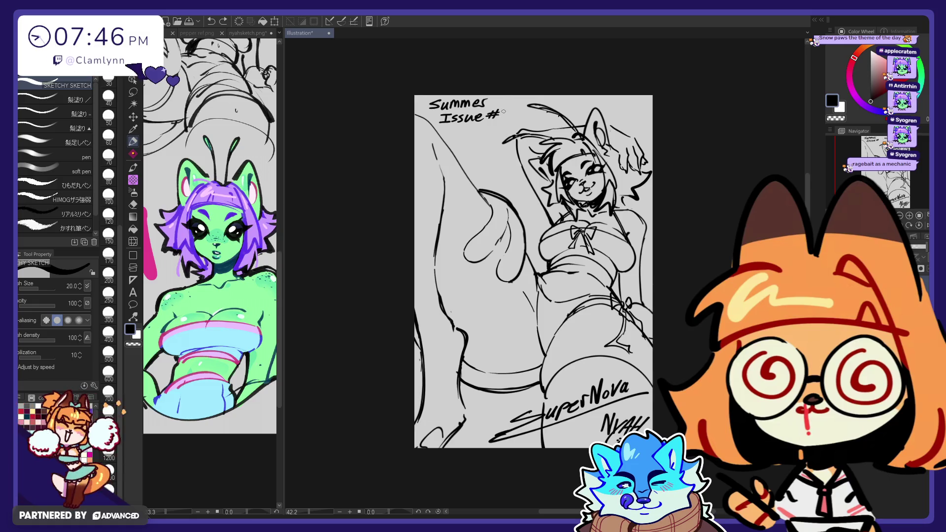
left_click_drag(507, 114, 504, 112)
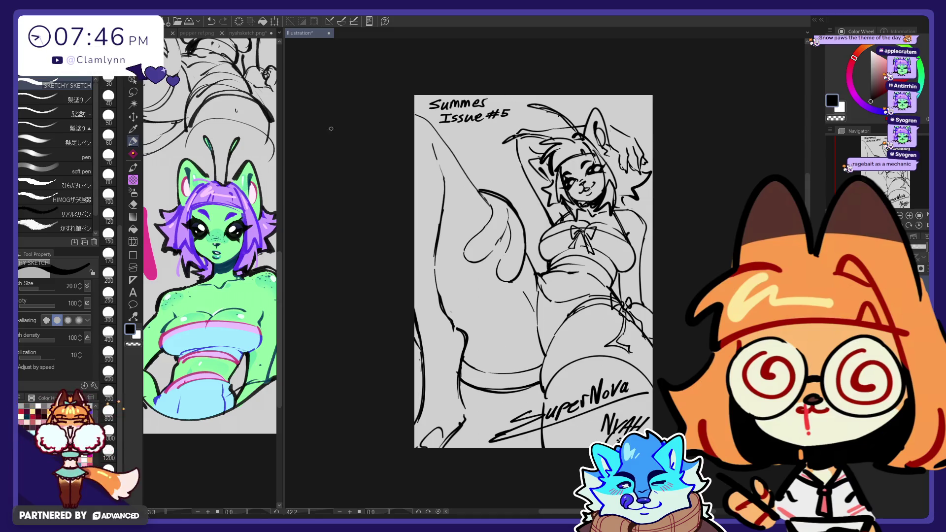
- Lasso the '#5' and begin scaling it down
left_click(133, 93)
key("ctrl+z")
left_click_drag(489, 116, 487, 115)
key("ctrl+t")
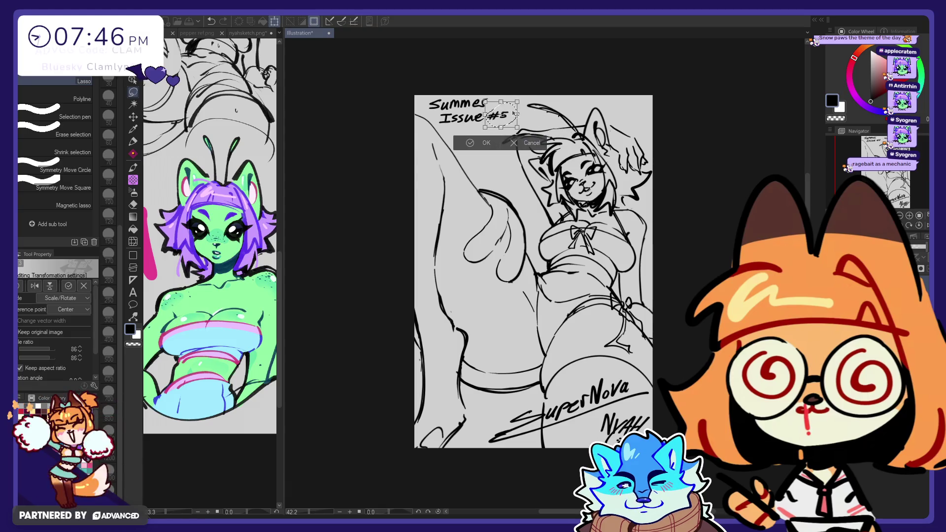
- Confirm the smaller #5, then lasso the whole Summer Issue #5 label and shrink it to 65%
key("Return")
key("ctrl+d")
left_click_drag(479, 87, 417, 141)
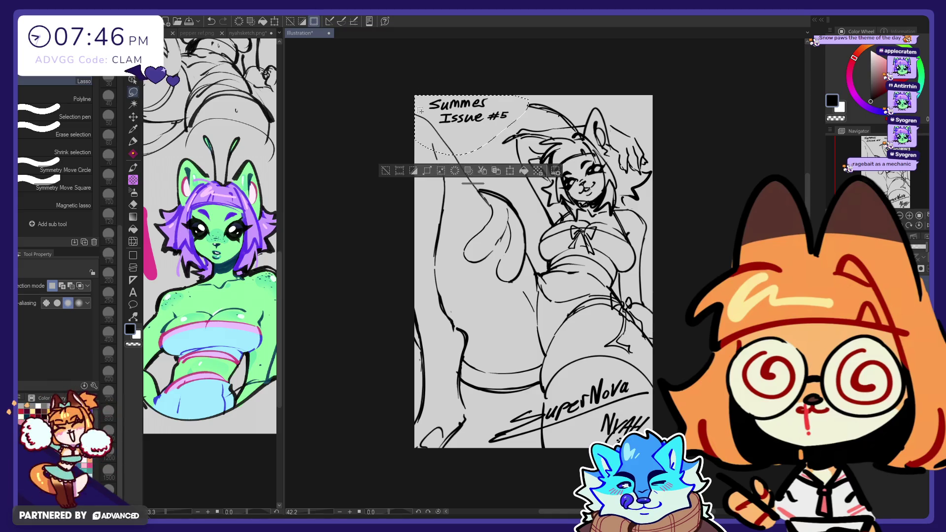
left_click(133, 241)
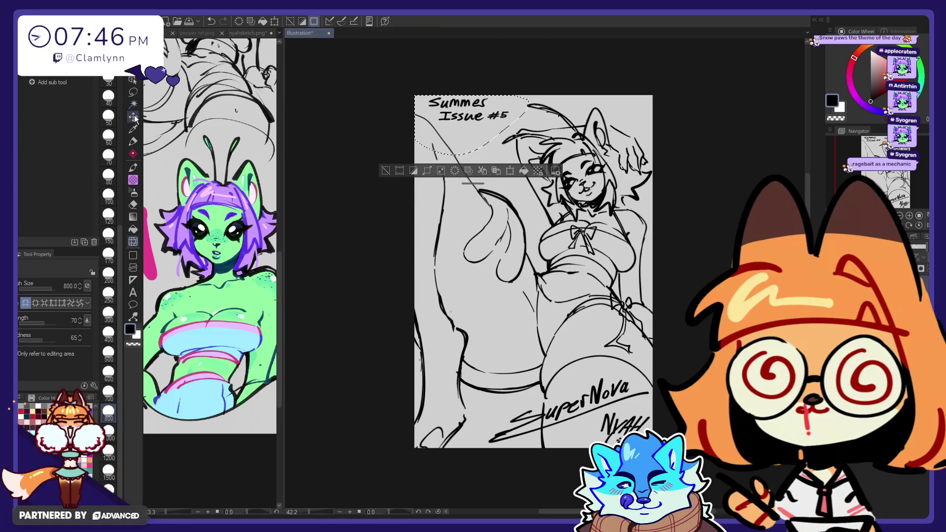
key("m")
key("ctrl+d")
left_click_drag(454, 161, 443, 162)
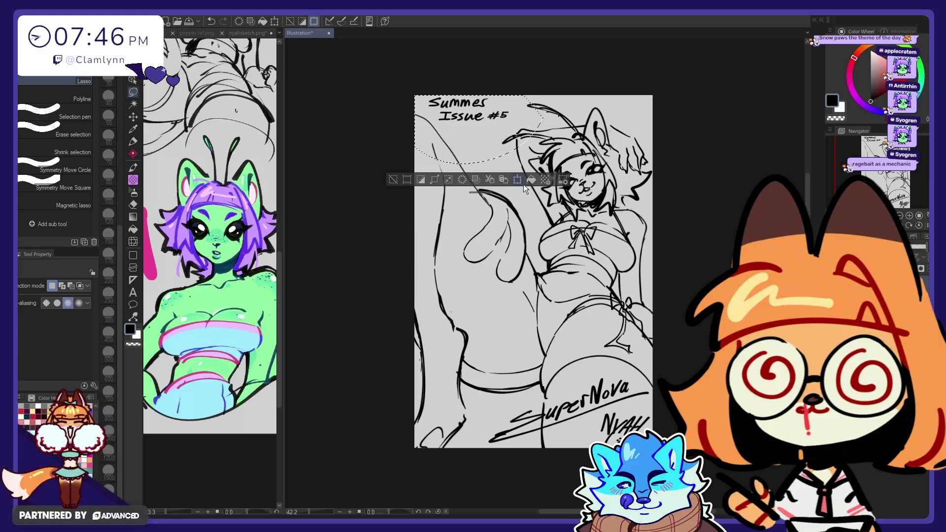
left_click(523, 184)
left_click_drag(547, 127, 480, 132)
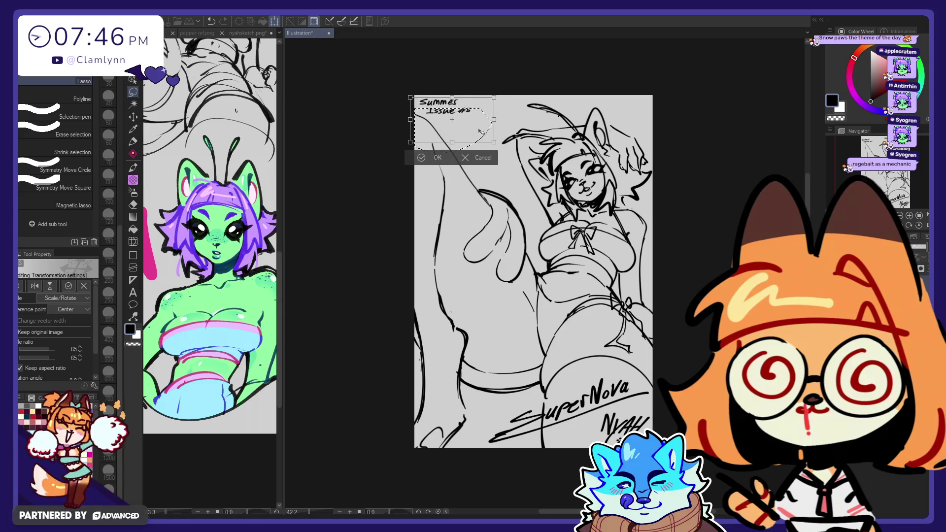
left_click(454, 158)
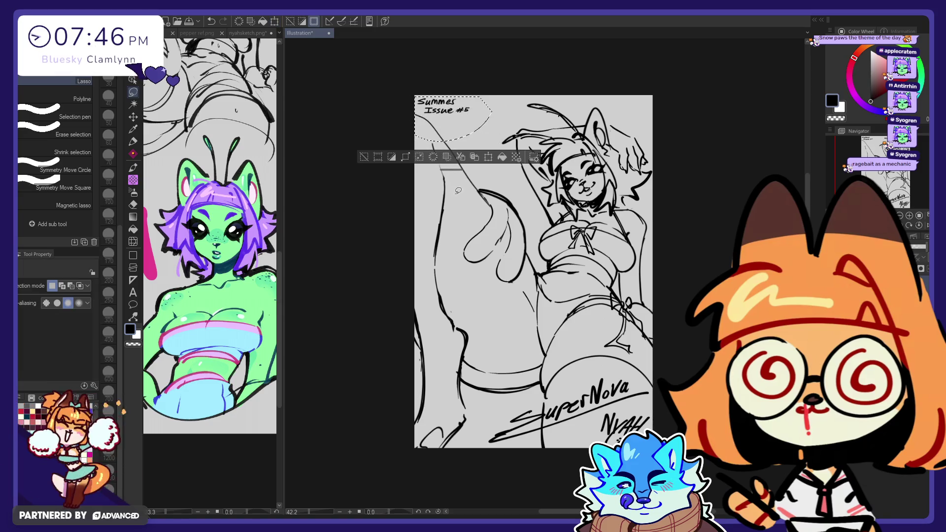
- Move the label into the top-right corner and resize it to fit snugly
key("p")
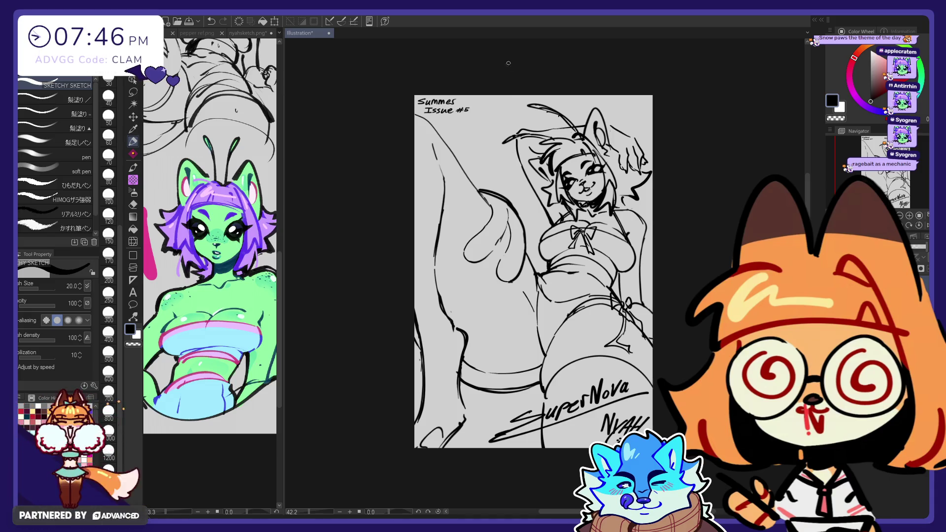
left_click(133, 118)
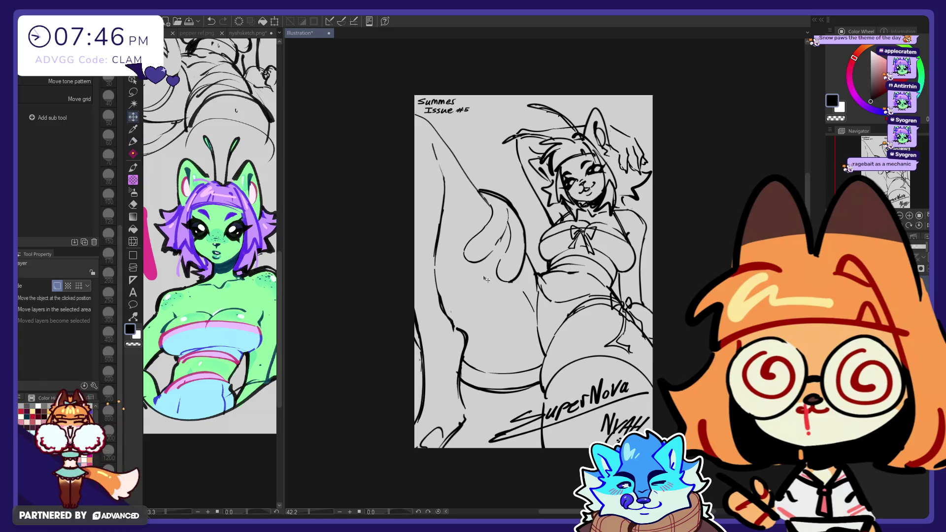
left_click_drag(432, 310, 615, 311)
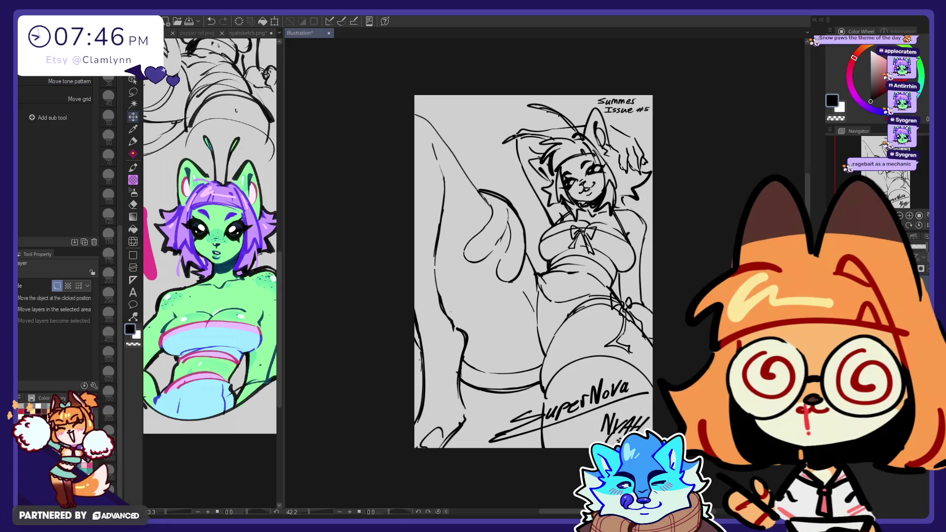
key("ctrl+t")
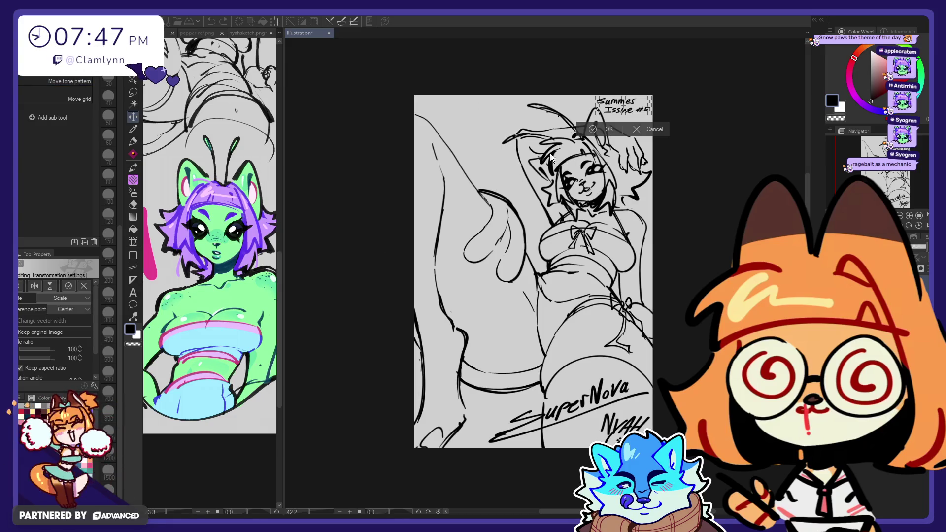
left_click_drag(597, 115, 603, 112)
key("Return")
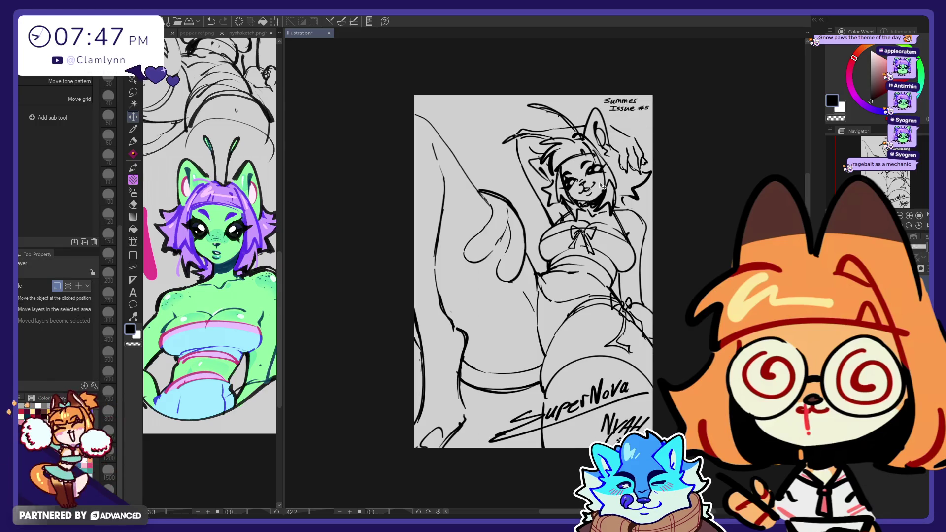
- Start lettering an M at the top-left with the sketchy pen, undoing stray strokes
left_click(133, 242)
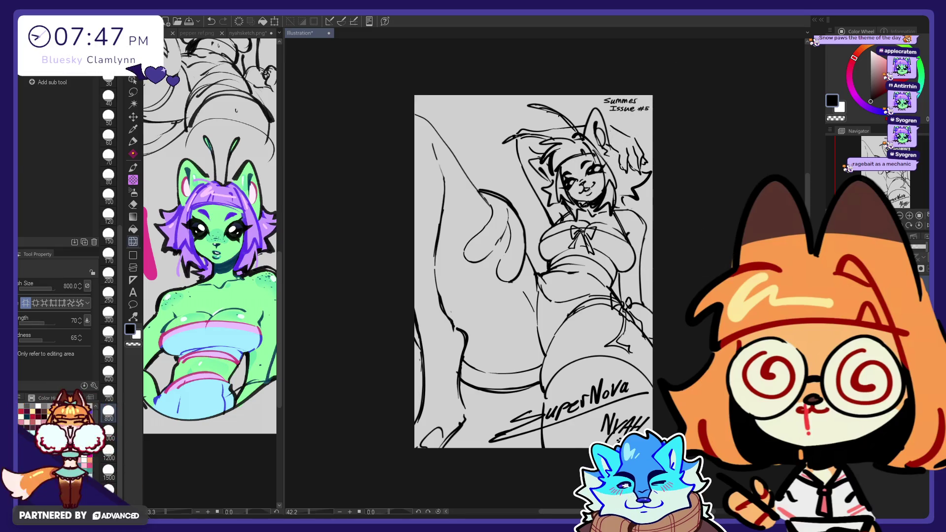
left_click(133, 141)
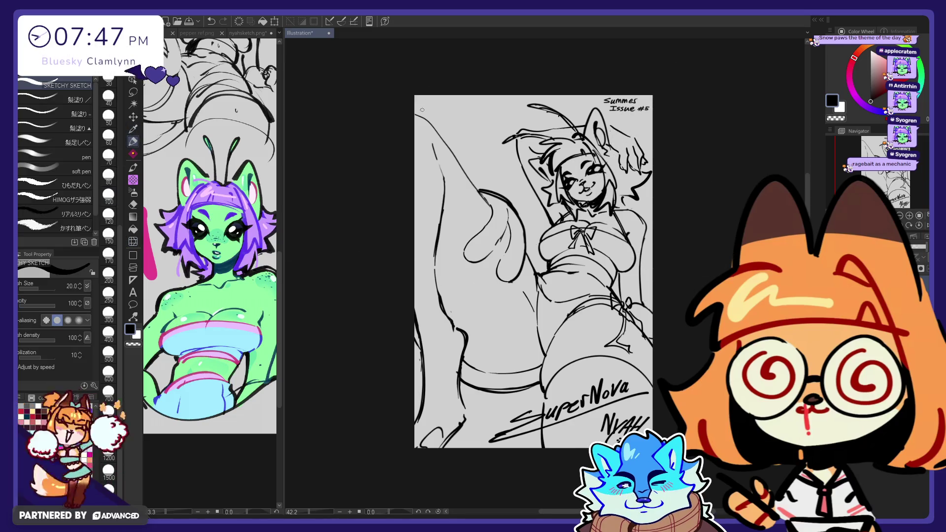
key("ctrl+z")
mouse_move(423, 110)
left_mouse_down()
mouse_move(435, 109)
mouse_move(436, 97)
mouse_move(439, 117)
mouse_move(452, 100)
mouse_move(457, 120)
left_mouse_up()
key("ctrl+z")
key("ctrl+z")
key("ctrl+z")
key("ctrl+z")
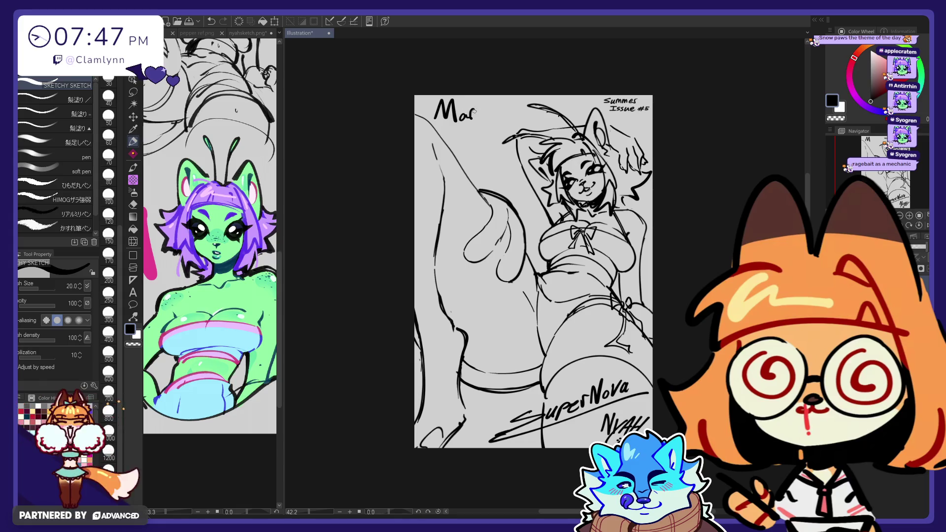
- Handwrite 'Martian' at the top-left, undoing misshapen letters along the way
key("ctrl+z")
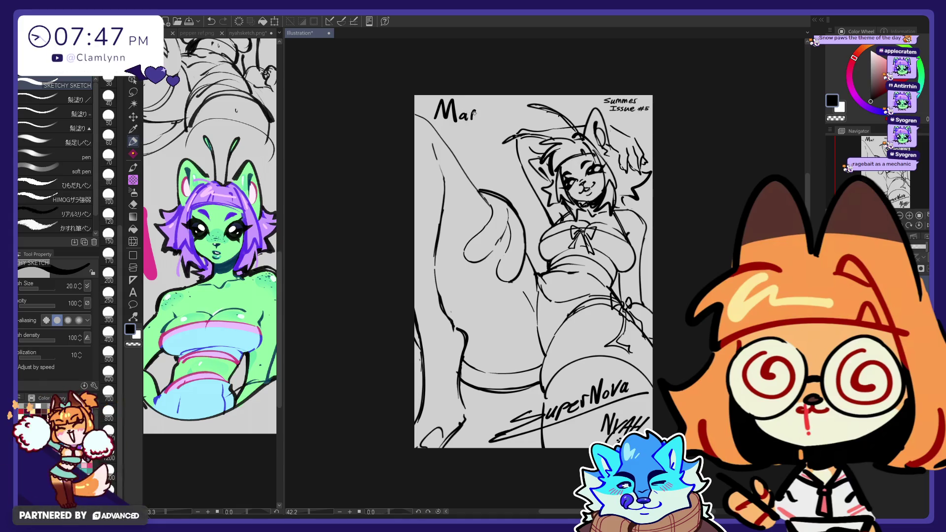
key("ctrl+z")
key("ctrl+z")
left_click_drag(469, 120, 486, 115)
key("ctrl+z")
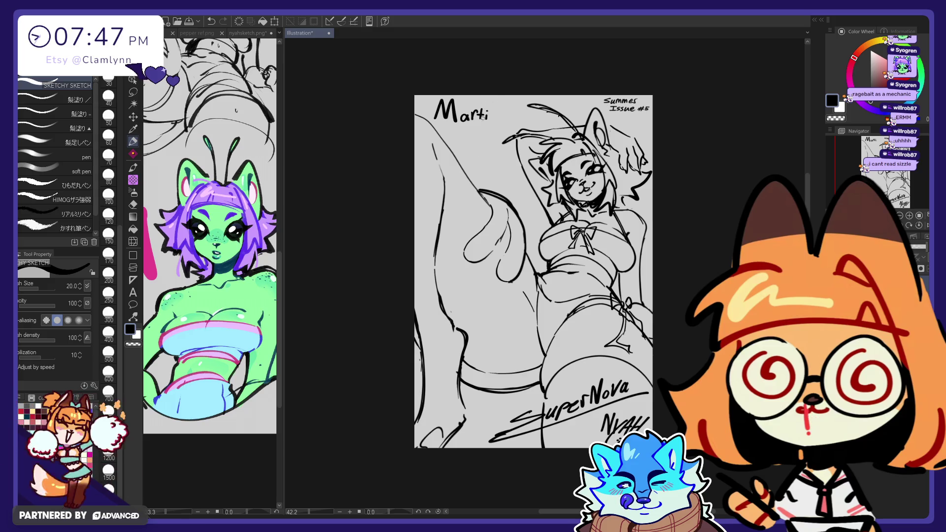
left_click_drag(491, 113, 494, 116)
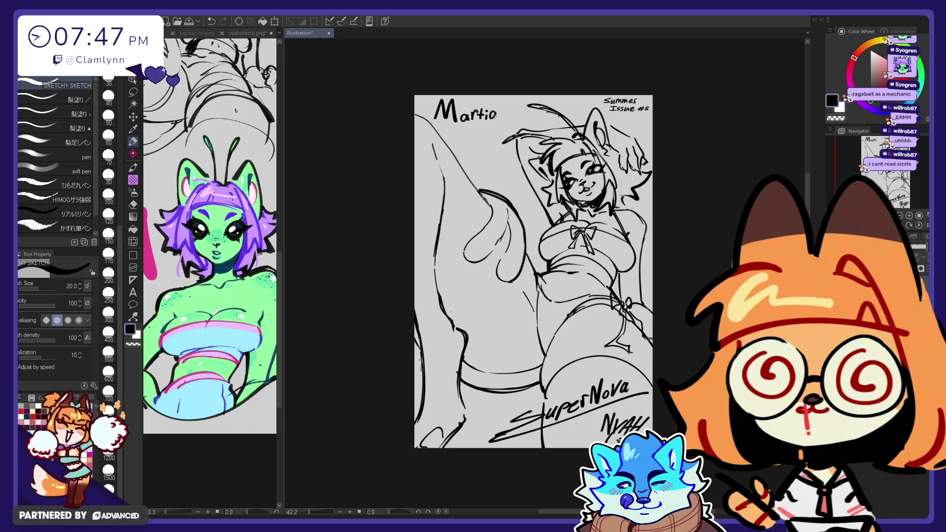
key("ctrl+z")
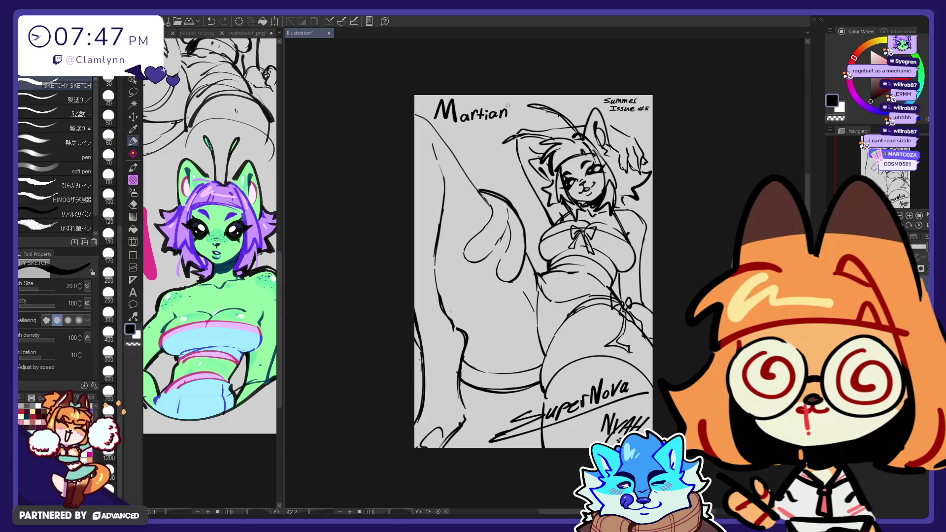
- Write 'Maidens' on a second line beneath 'Martian', redoing the M
mouse_move(446, 127)
left_mouse_down()
mouse_move(436, 146)
mouse_move(462, 148)
left_mouse_up()
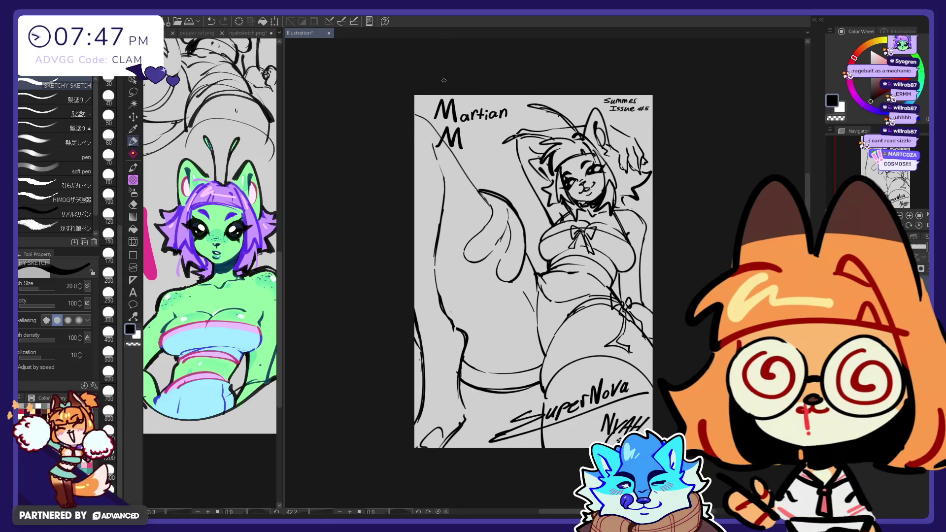
left_click_drag(452, 139, 465, 146)
key("ctrl+z")
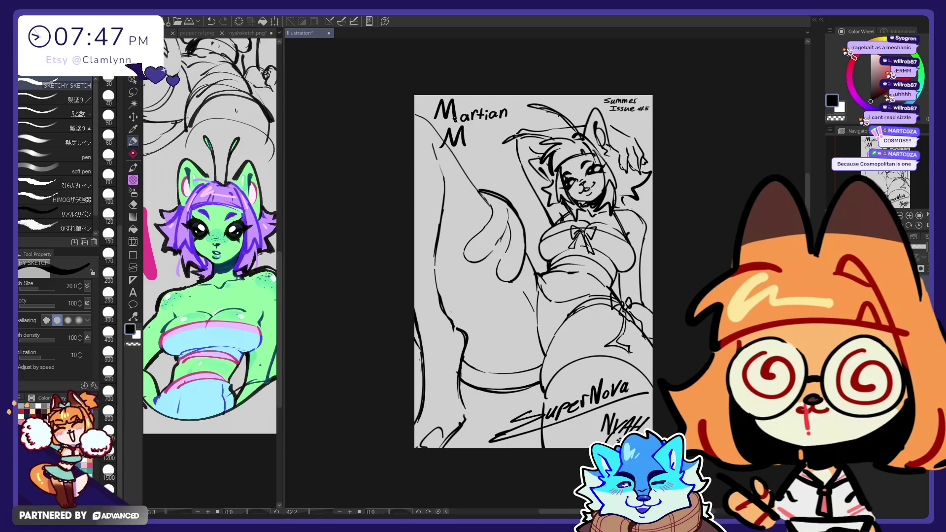
key("ctrl+z")
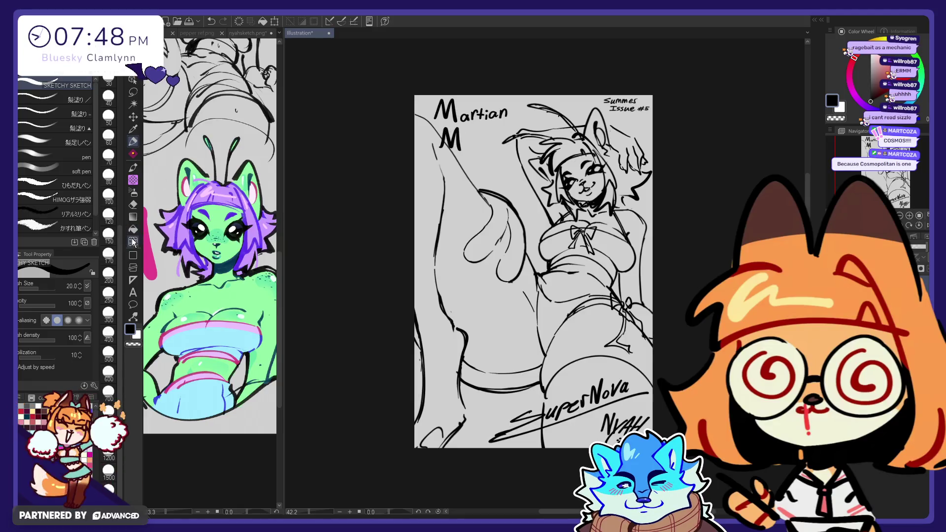
key("j")
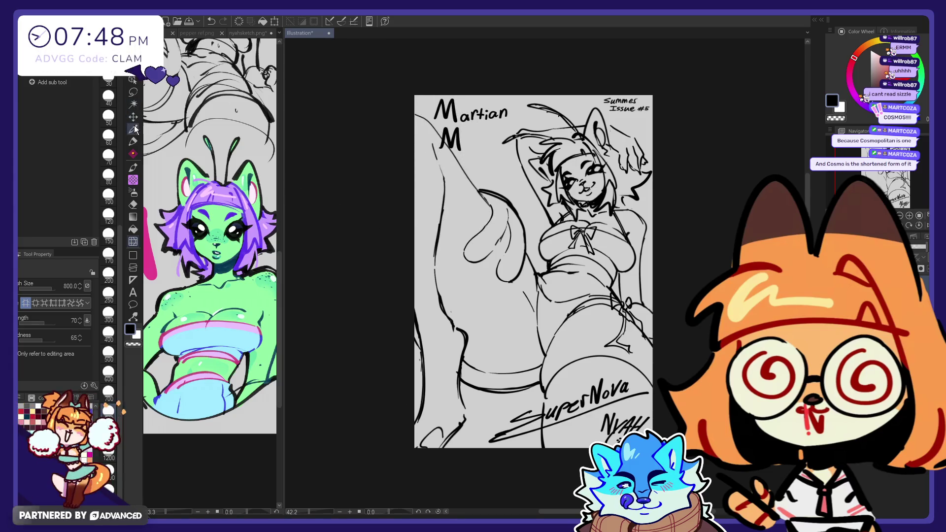
left_click(136, 141)
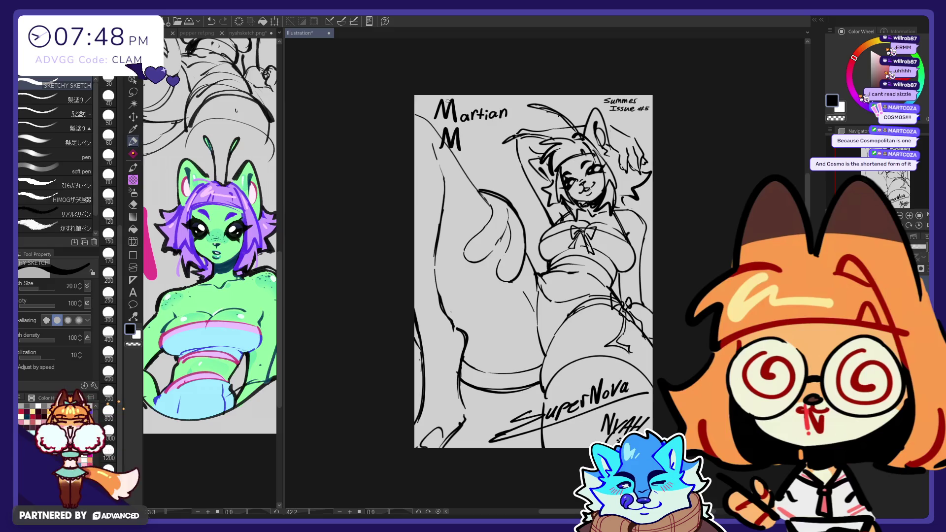
left_click_drag(470, 141, 474, 148)
left_click(475, 137)
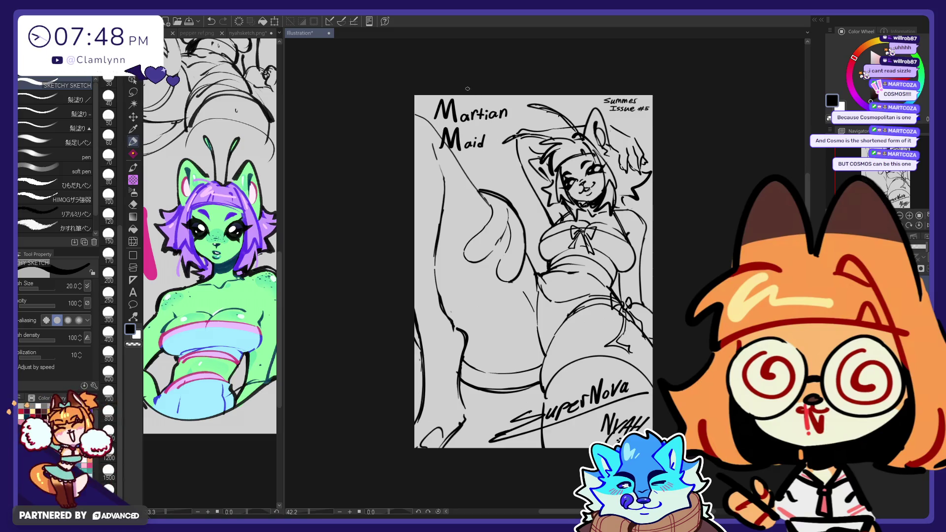
left_click_drag(487, 144, 502, 146)
left_click_drag(508, 140, 504, 146)
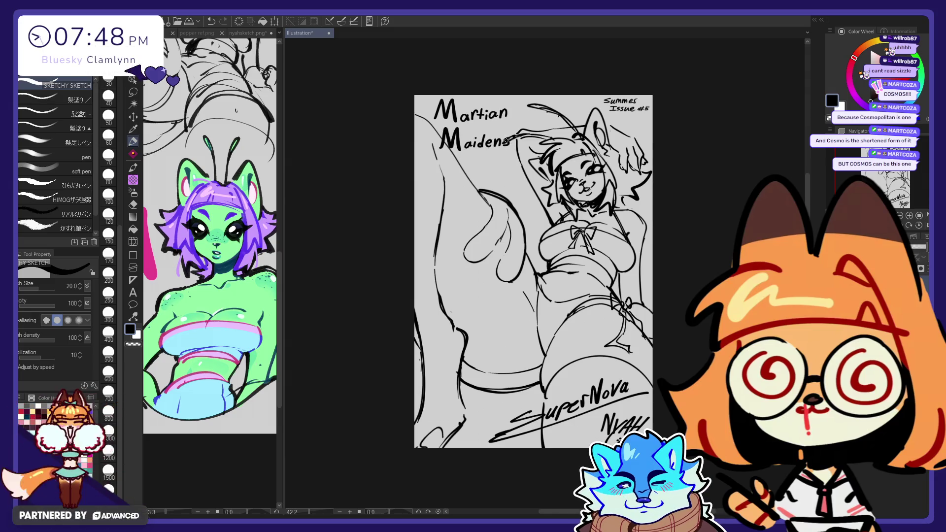
key("j")
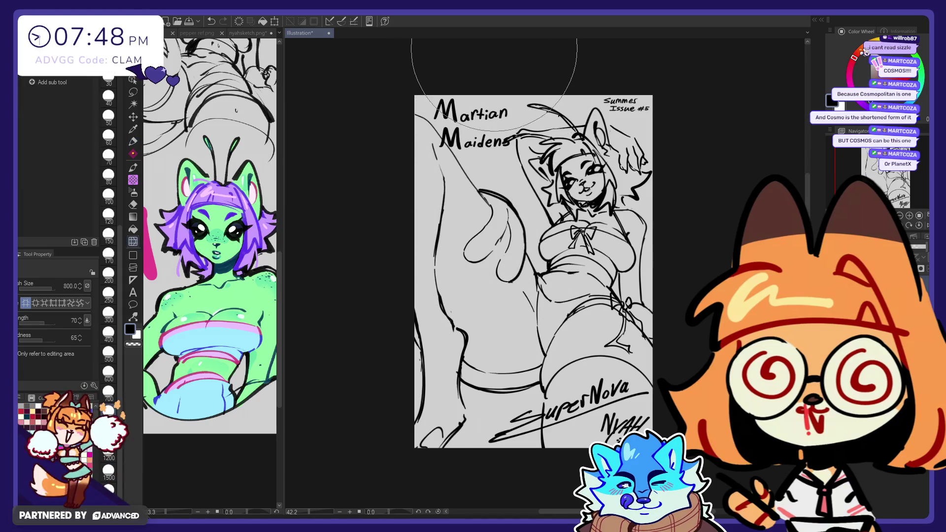
left_click(133, 92)
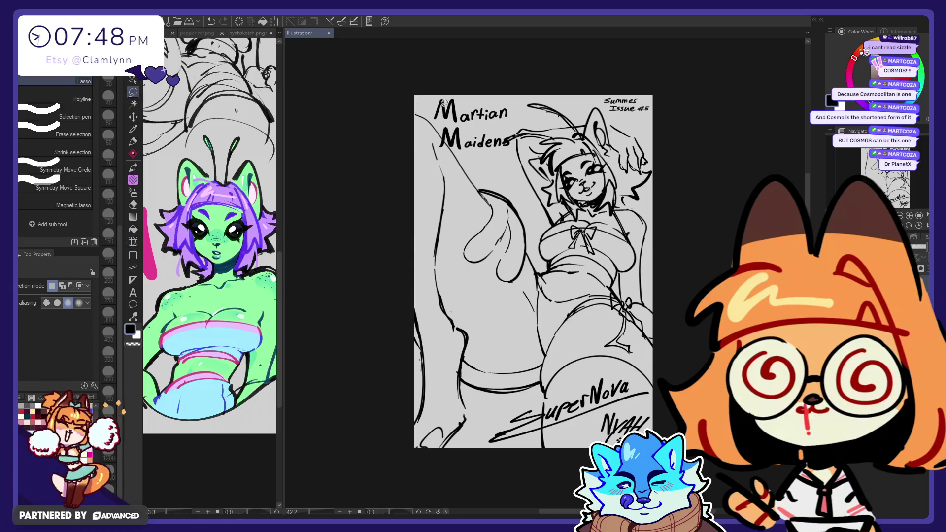
- Shift the word 'Maidens' up and left and tilt it slightly clockwise
left_click_drag(500, 124, 517, 132)
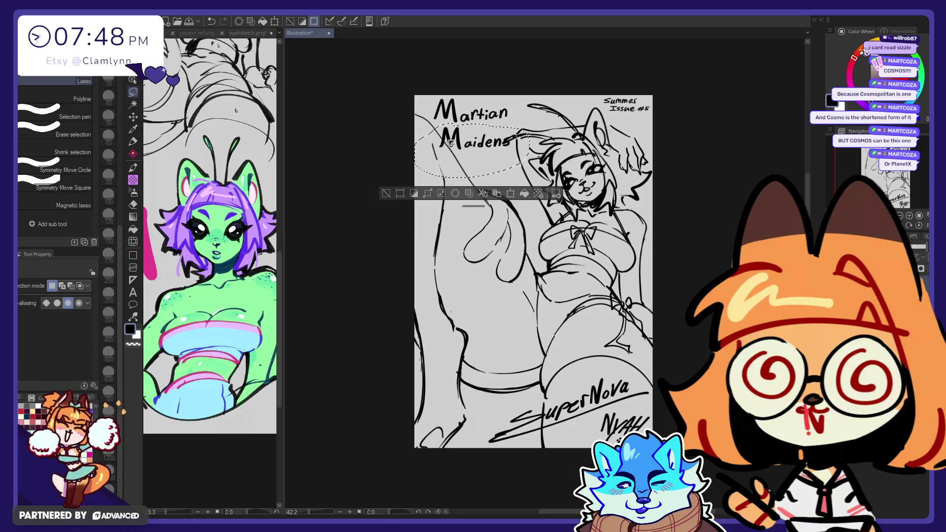
left_click(513, 193)
left_click_drag(500, 163, 492, 158)
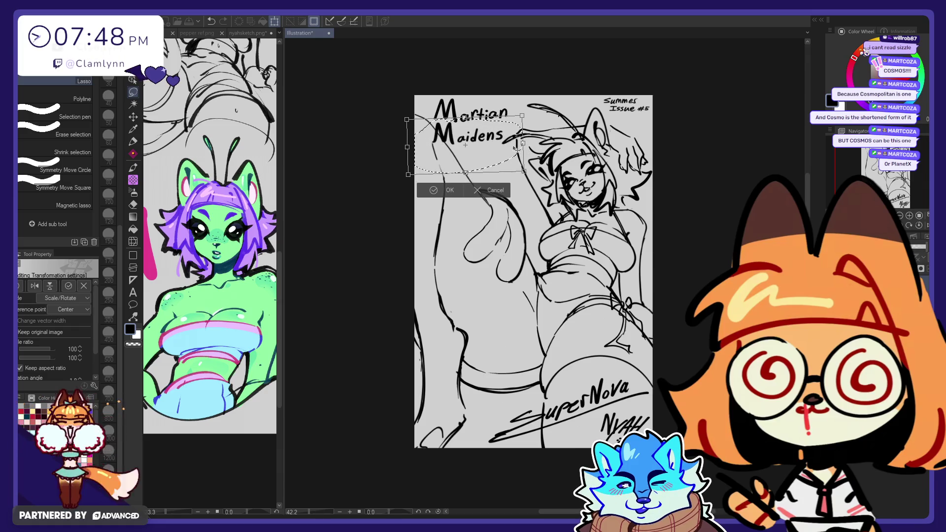
left_click_drag(543, 143, 512, 153)
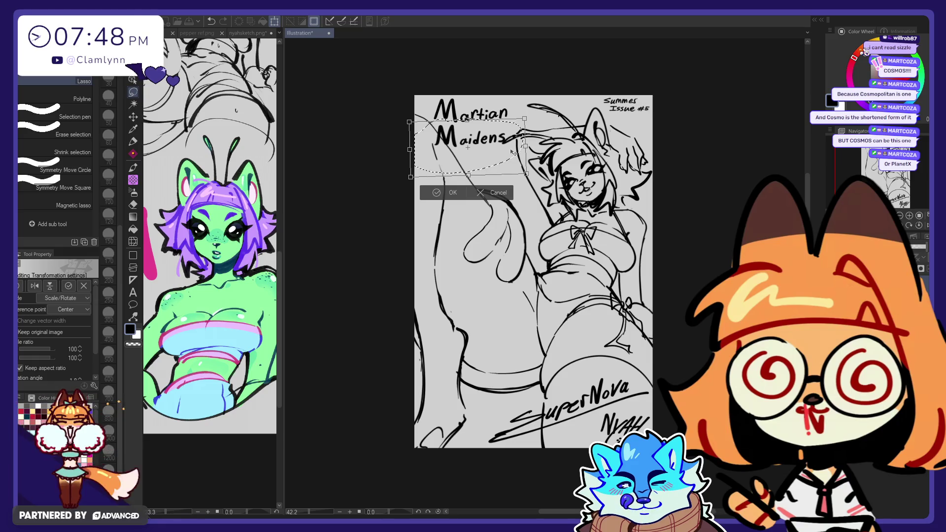
left_click(453, 193)
- Scale the whole Martian Maidens title to 77% and move it down to mid-page left
mouse_move(530, 101)
left_mouse_down()
mouse_move(512, 180)
mouse_move(522, 178)
mouse_move(512, 177)
mouse_move(505, 324)
mouse_move(491, 320)
left_mouse_up()
left_click(513, 203)
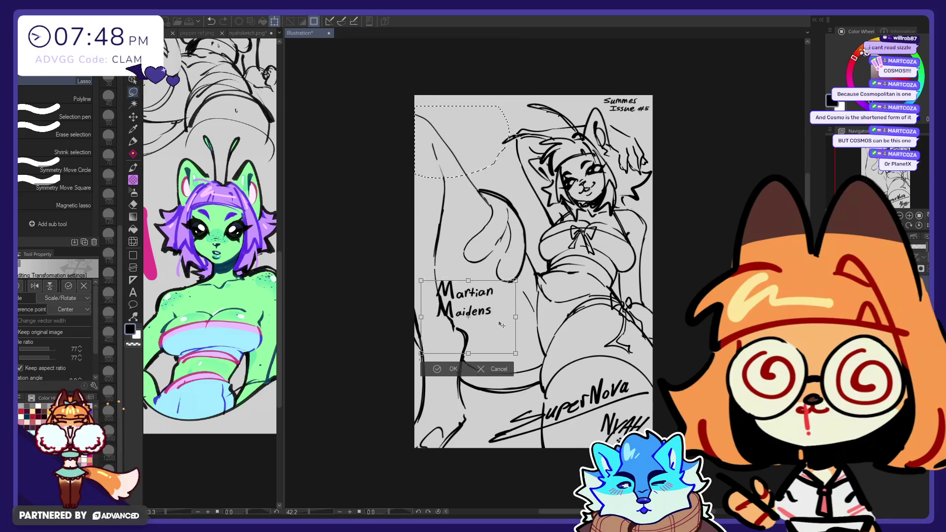
left_click(439, 365)
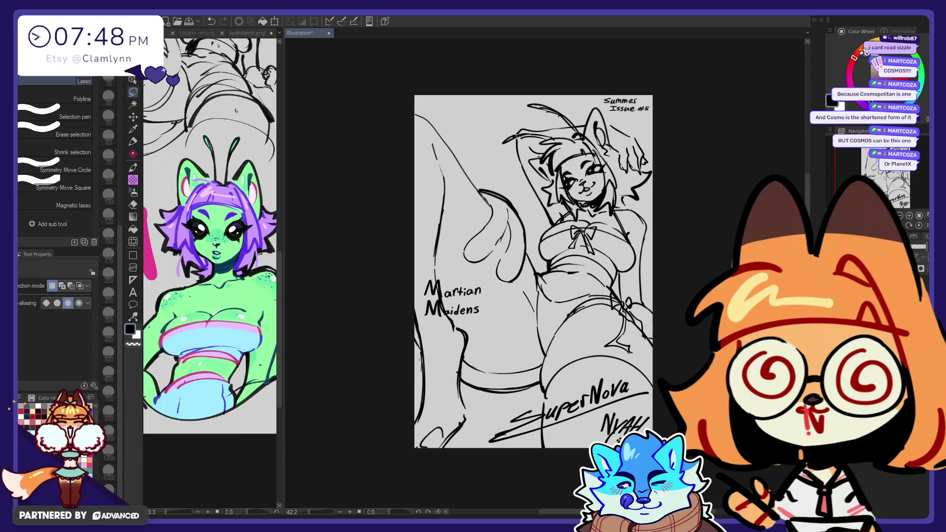
key("p")
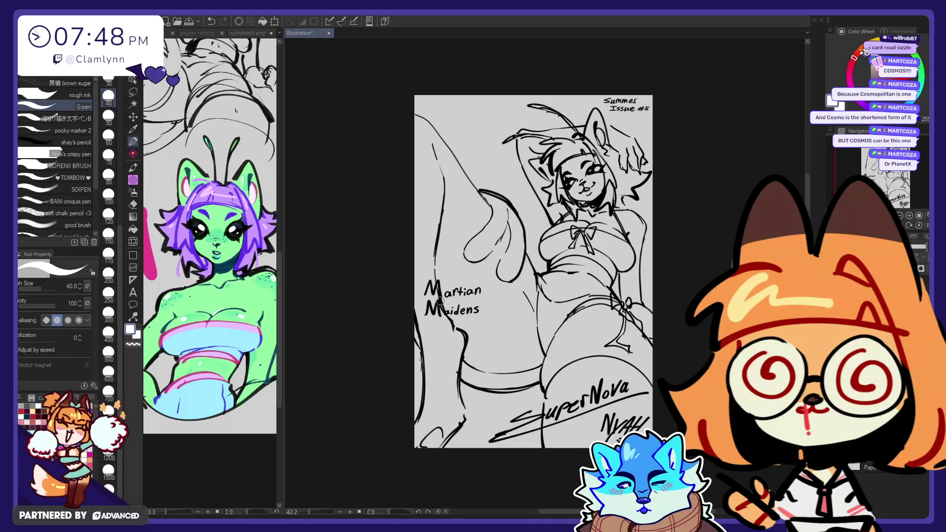
- Draw a filled white rectangle with strongly rounded corners behind the Martian Maidens title
left_click(134, 255)
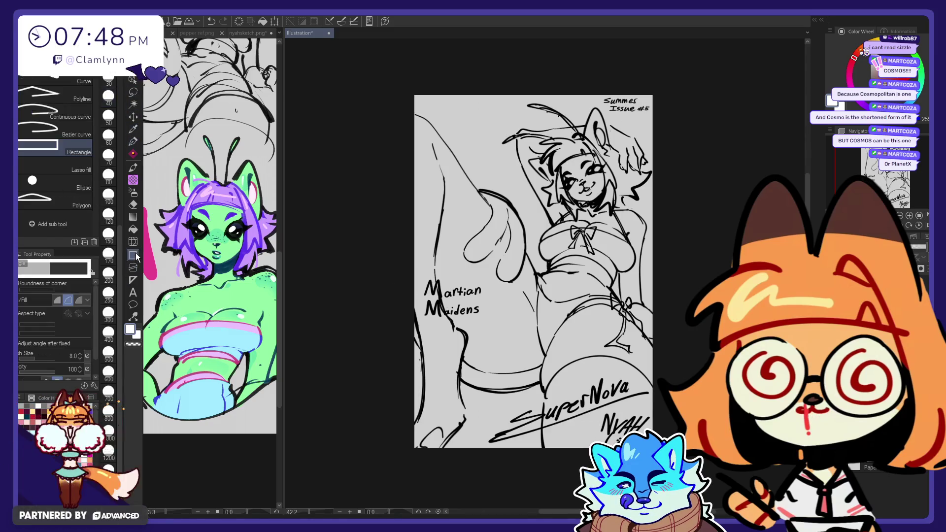
left_click(58, 299)
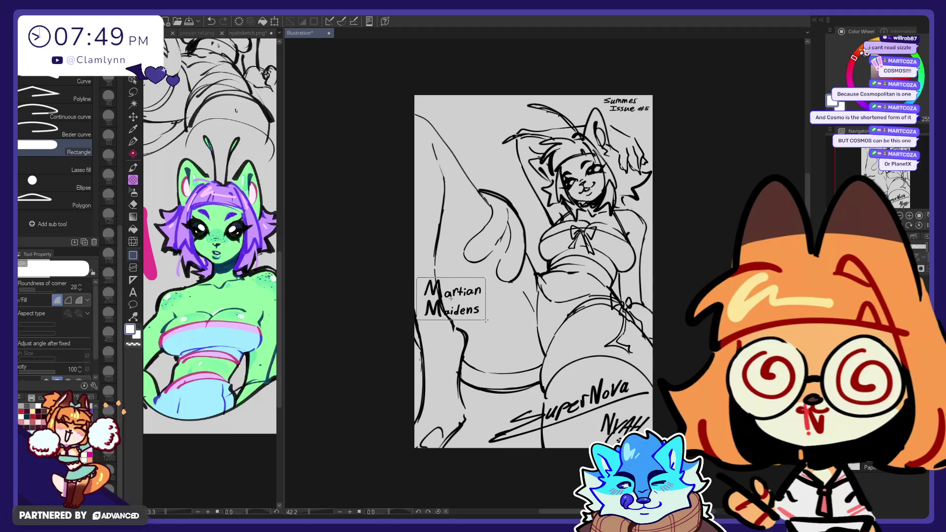
left_click_drag(473, 309, 486, 320)
key("ctrl+z")
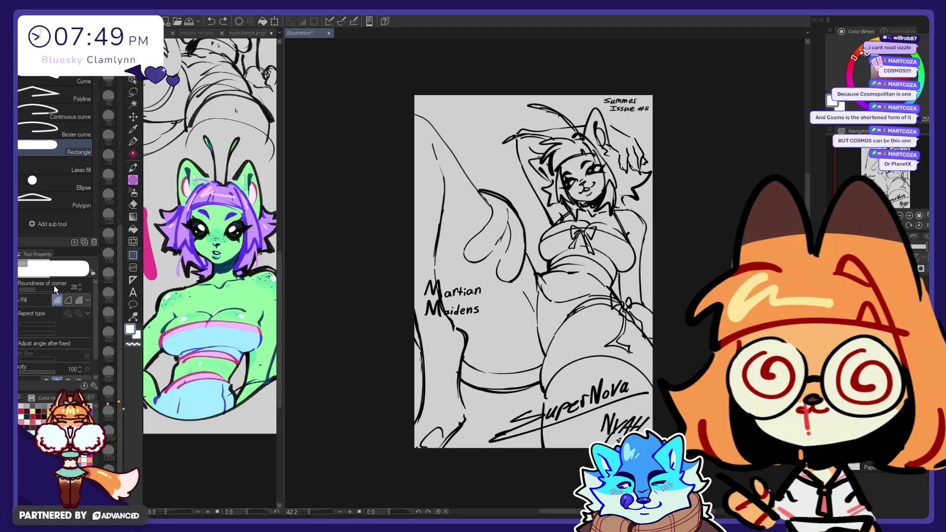
left_click(41, 288)
left_click_drag(420, 282, 486, 319)
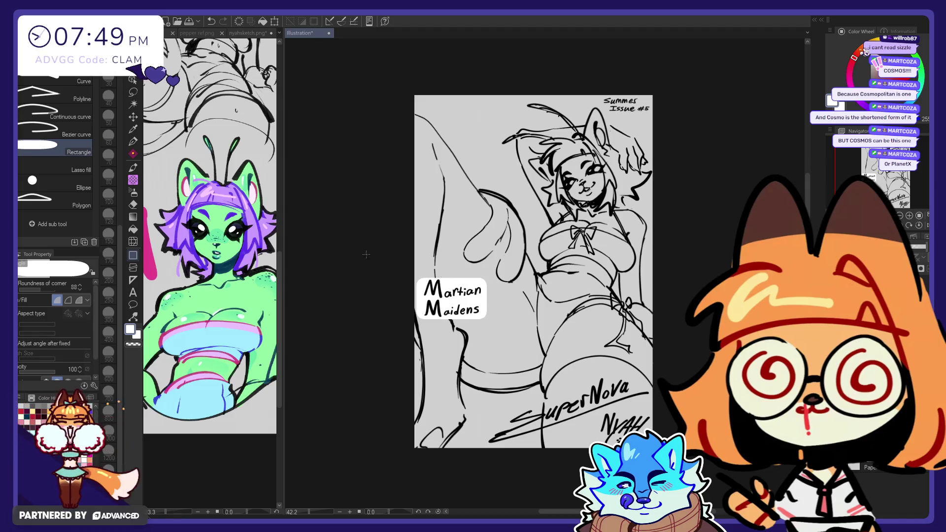
- Nudge the white caption box slightly up and right, then pick a sketchier pen brush
left_click(133, 117)
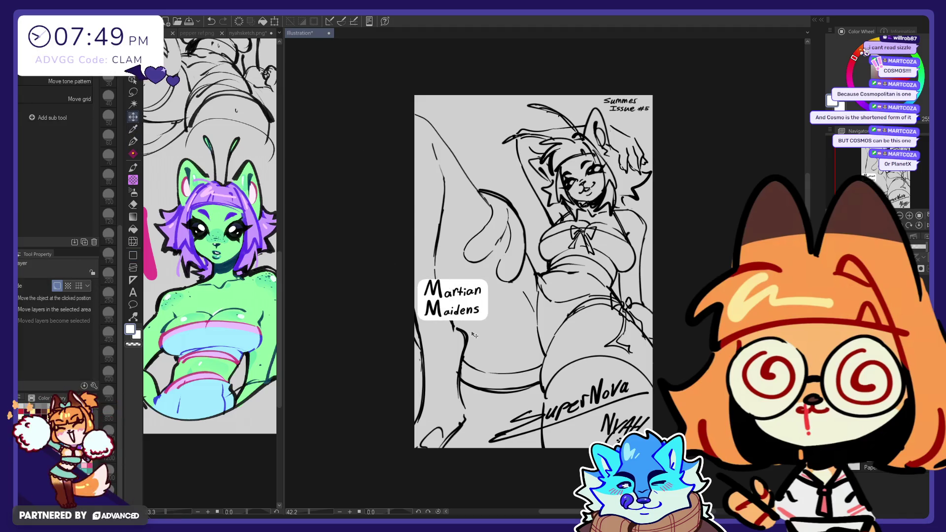
left_click_drag(474, 335, 477, 332)
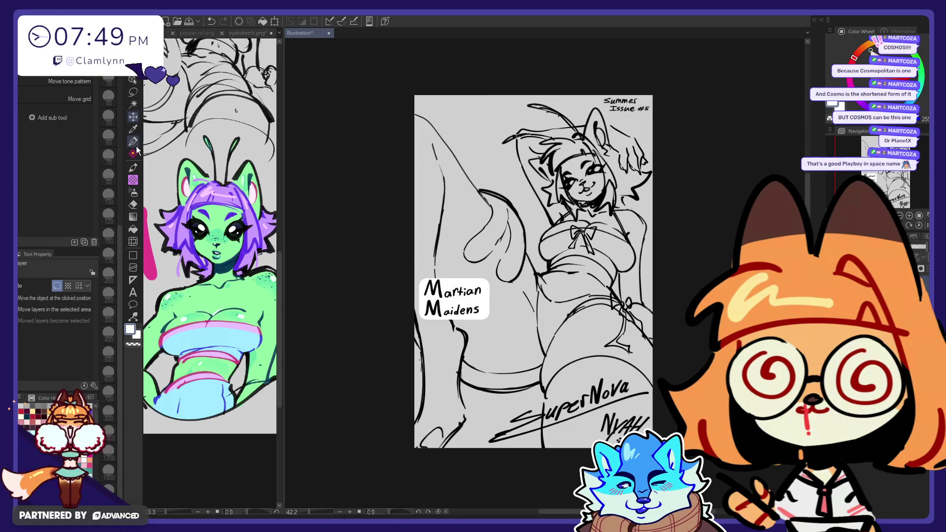
key("p")
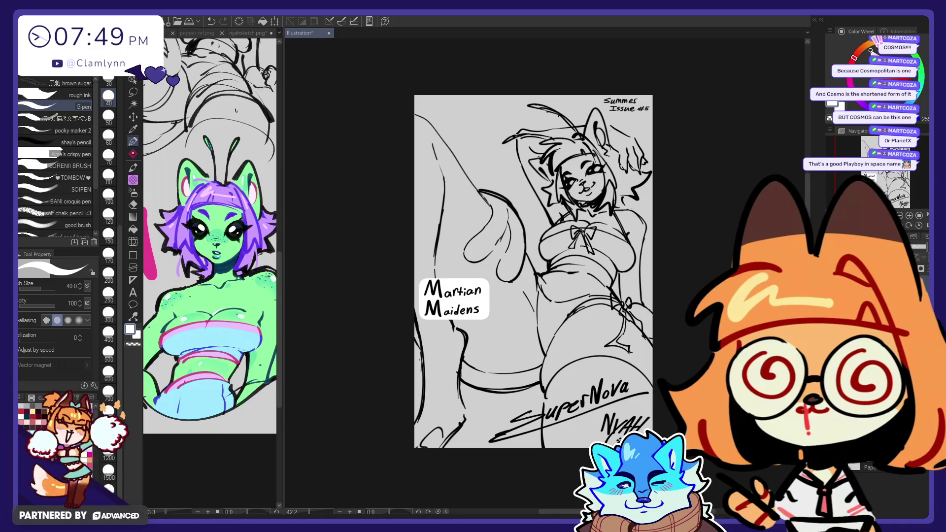
left_click(80, 78)
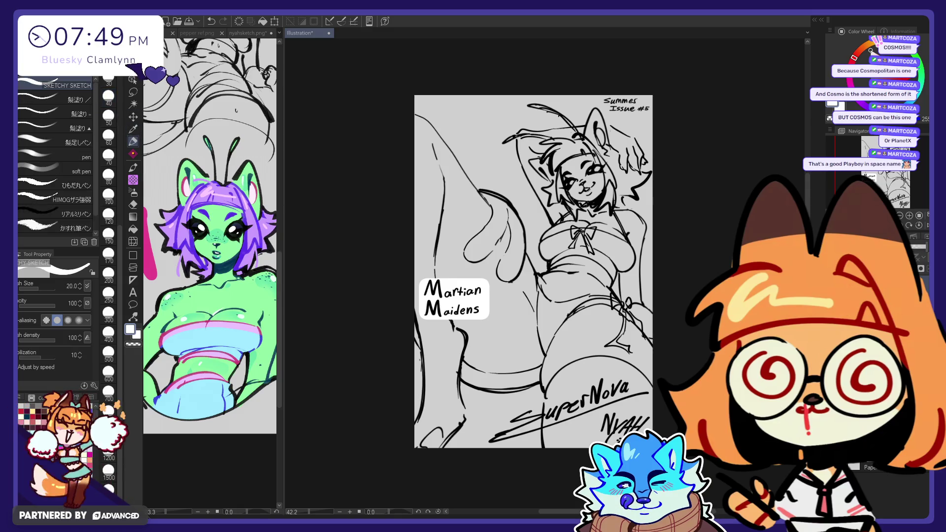
- Switch the colour to black and hand-letter 'Co' at the top-left of the cover
key("x")
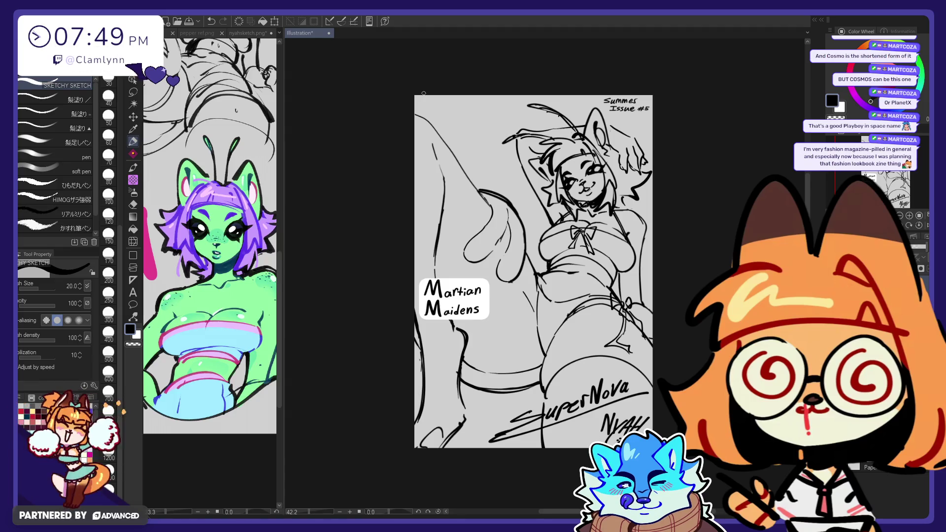
mouse_move(443, 104)
left_mouse_down()
mouse_move(445, 117)
mouse_move(460, 105)
mouse_move(474, 116)
left_mouse_up()
- Finish lettering COSMO, reworking the final O as a globe with detail strokes
key("ctrl+z")
key("ctrl+z")
key("ctrl+z")
key("ctrl+z")
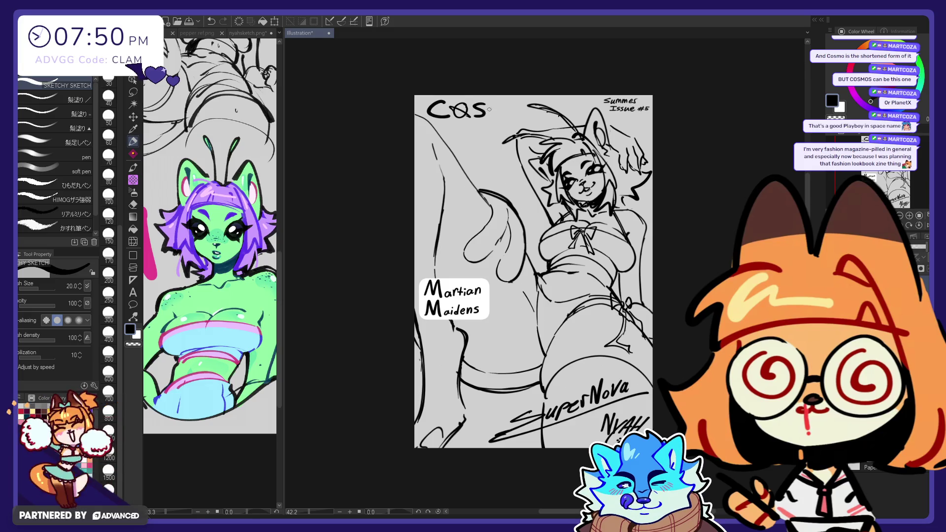
mouse_move(521, 102)
left_mouse_down()
mouse_move(517, 115)
mouse_move(521, 102)
left_mouse_up()
key("ctrl+z")
key("ctrl+z")
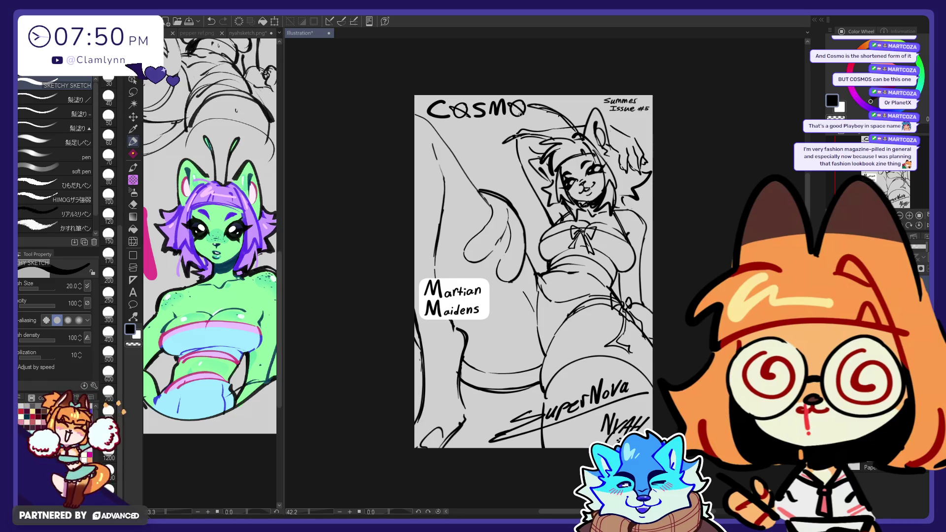
left_click_drag(527, 102, 536, 100)
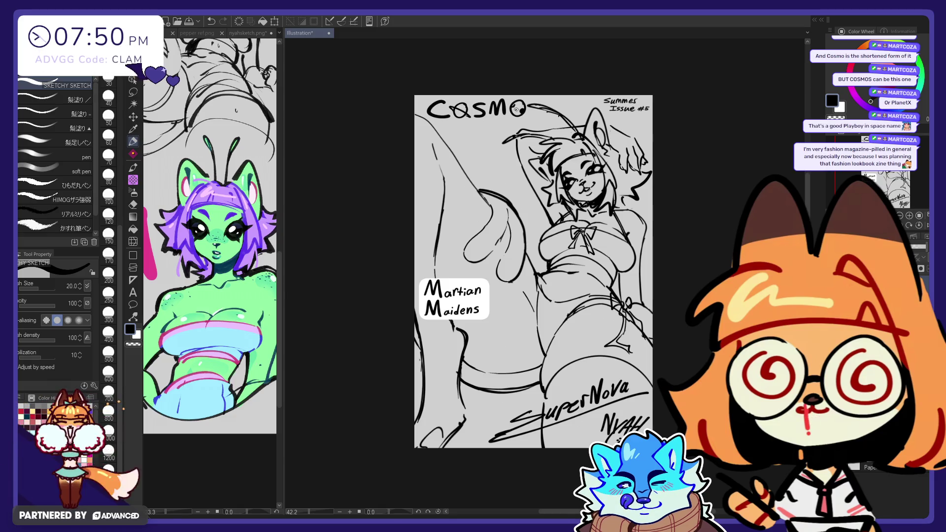
left_click_drag(513, 110, 526, 98)
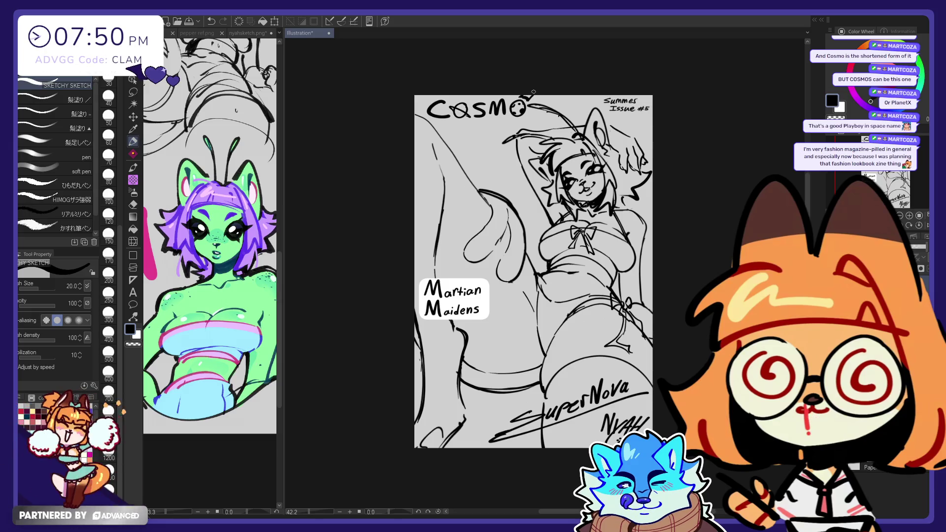
- Try a short stroke off the O of COSMO, then undo it
key("e")
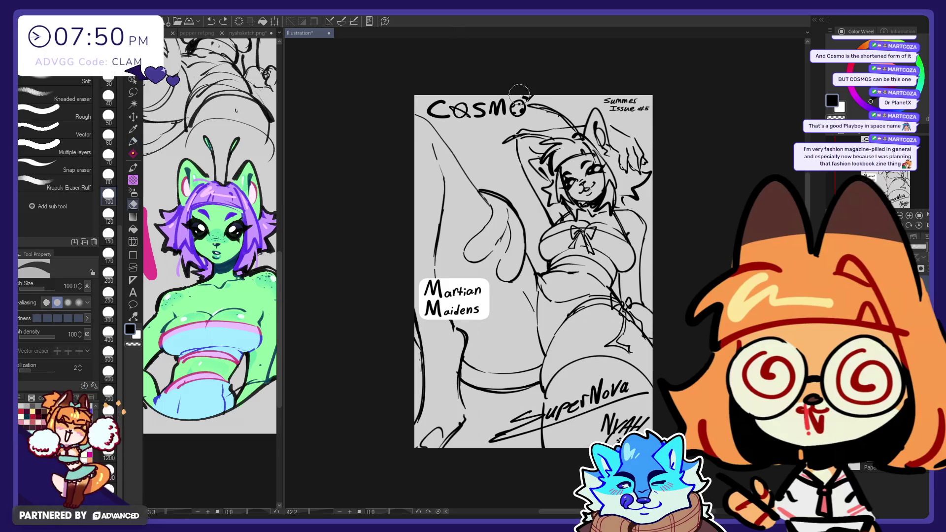
key("p")
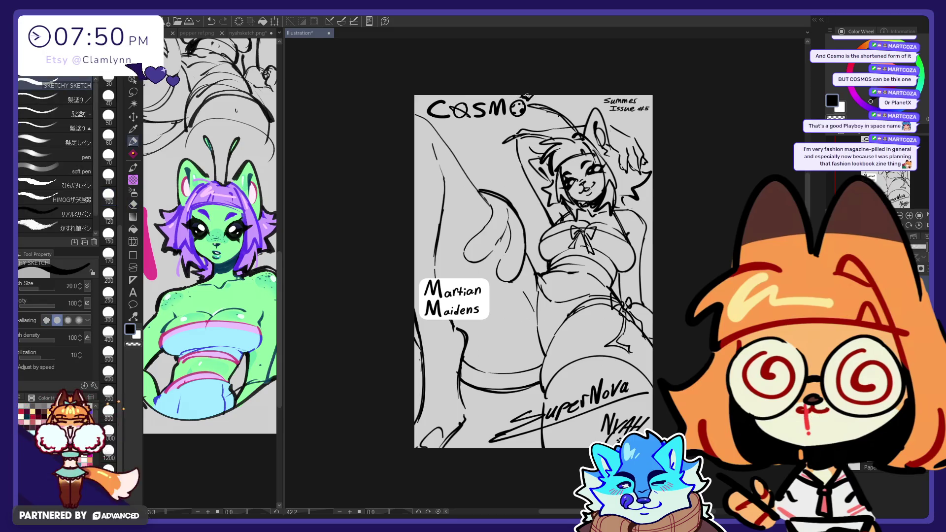
key("e")
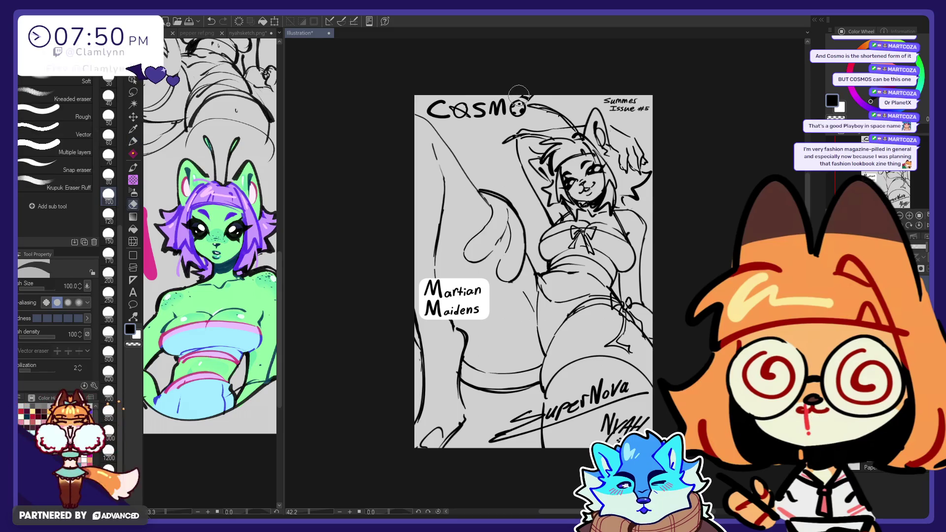
key("p")
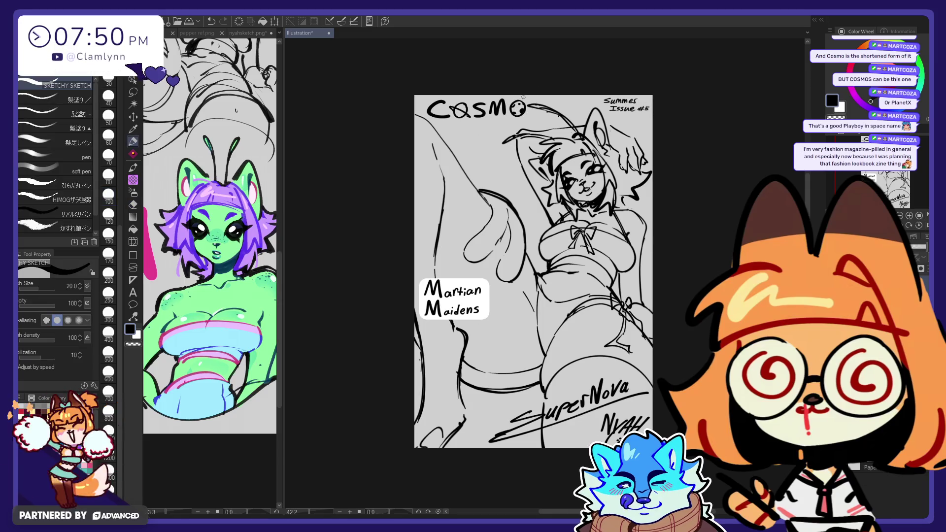
key("ctrl+z")
left_click_drag(525, 103, 541, 97)
key("ctrl+z")
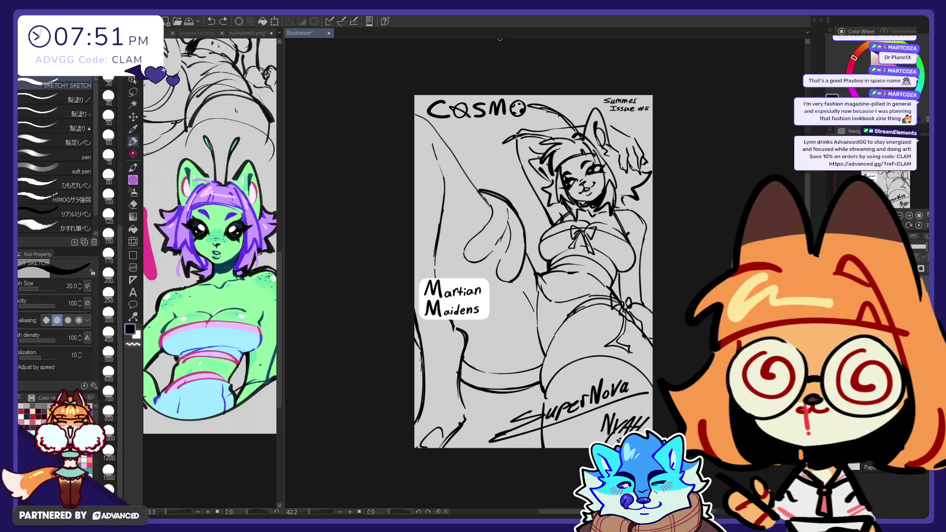
- Erase the old O, then add a stroke under COSMO and a curved orbit around the globe
key("e")
left_click_drag(510, 108, 526, 110)
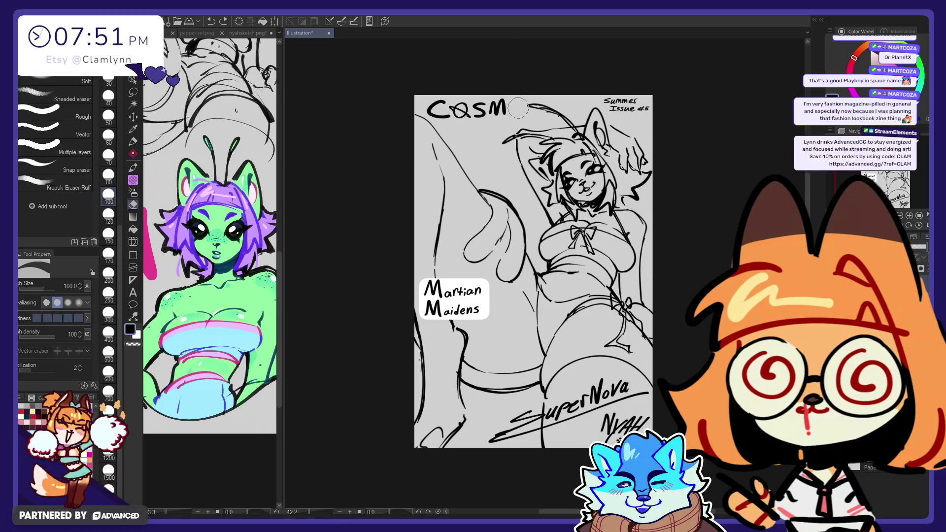
key("p")
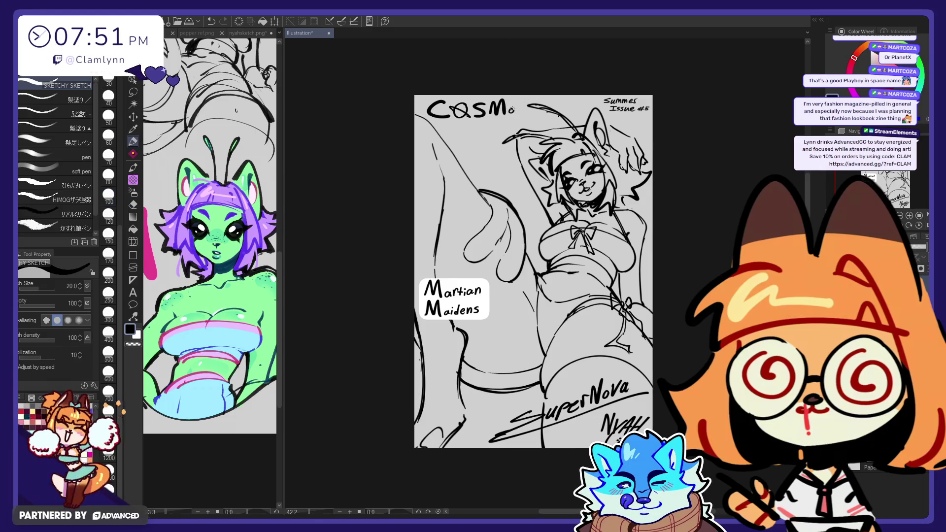
key("ctrl+z")
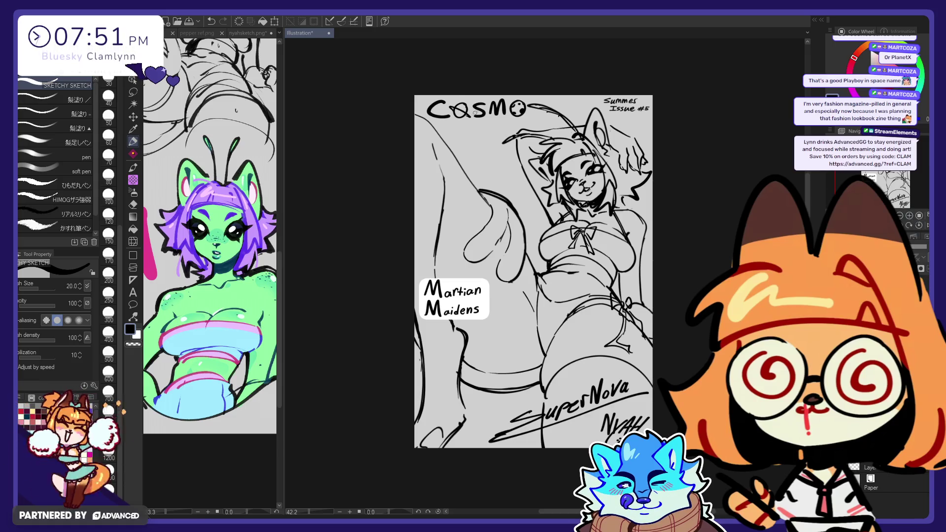
left_click_drag(433, 120, 506, 120)
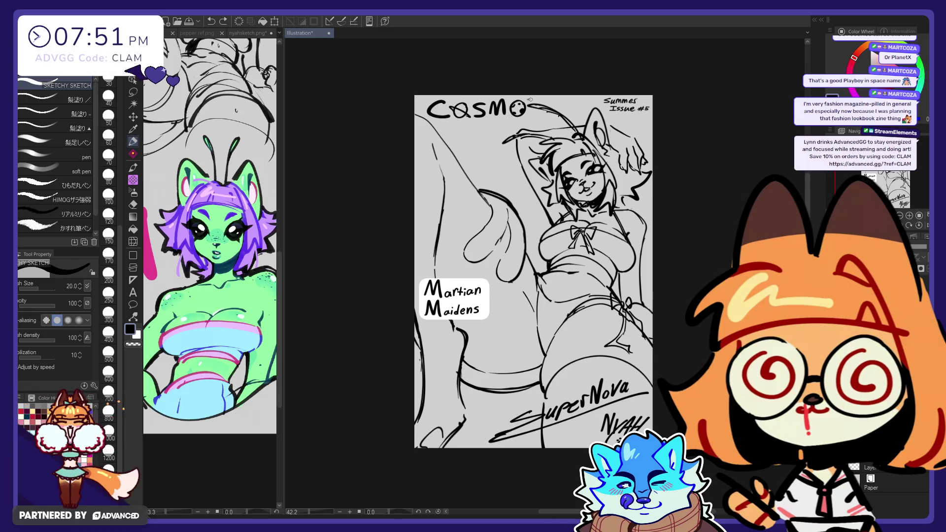
left_click_drag(533, 110, 515, 119)
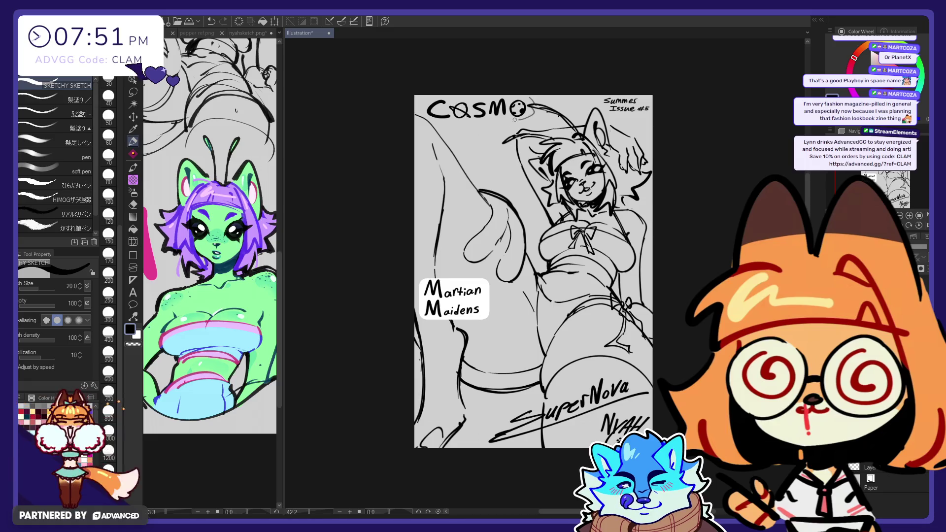
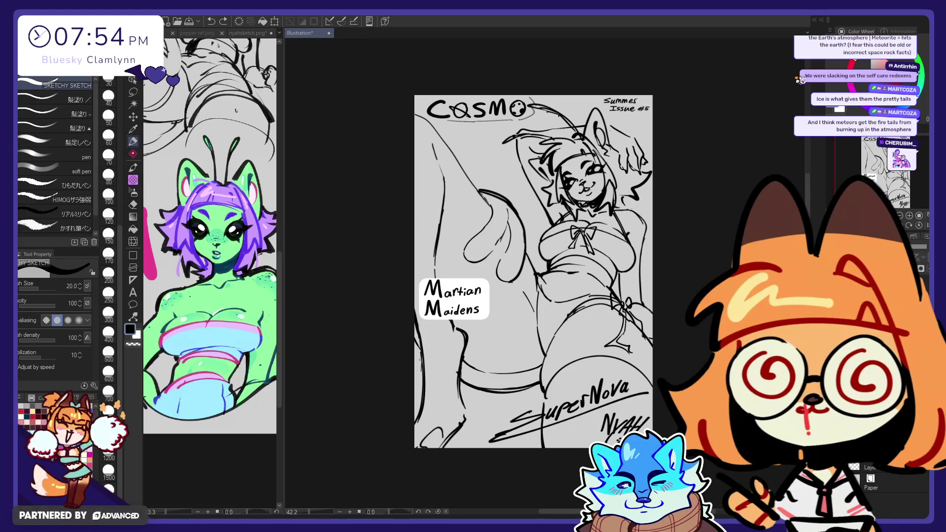
- Merge the layer down, then lasso the title and enlarge it slightly
key("ctrl+e")
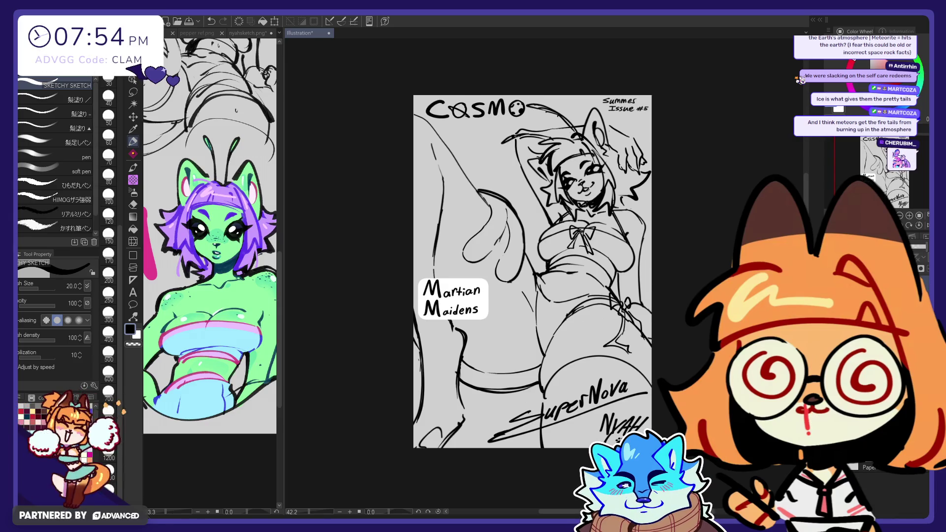
left_click(134, 93)
left_click_drag(413, 64, 412, 165)
key("ctrl+t")
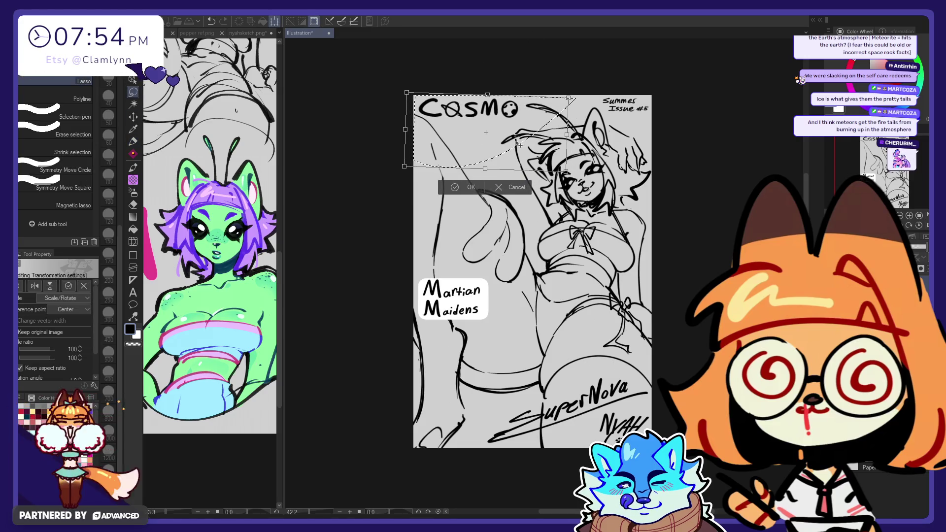
left_click_drag(575, 134, 577, 141)
key("Return")
- Erase the planet-shaped O and hand-letter a plain O and S to spell COSMOS
key("e")
left_click_drag(513, 101, 521, 114)
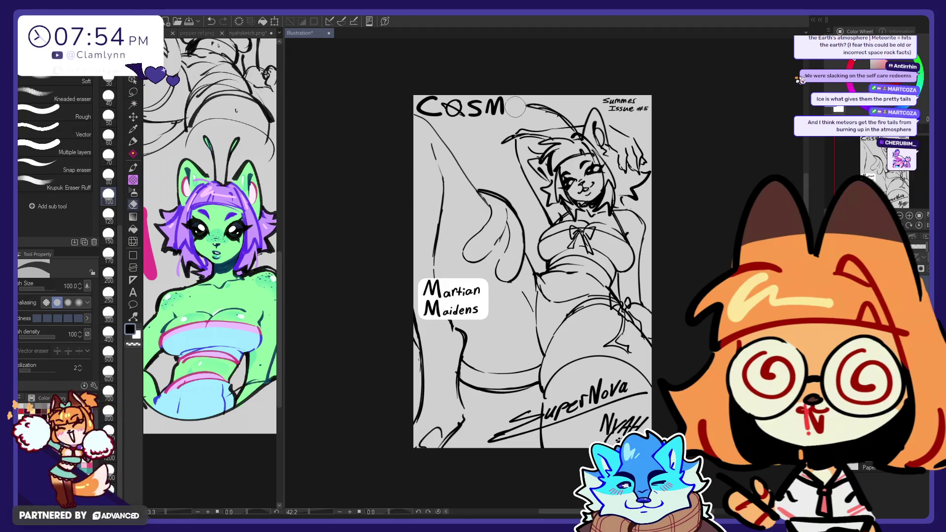
key("p")
left_click_drag(516, 99, 525, 114)
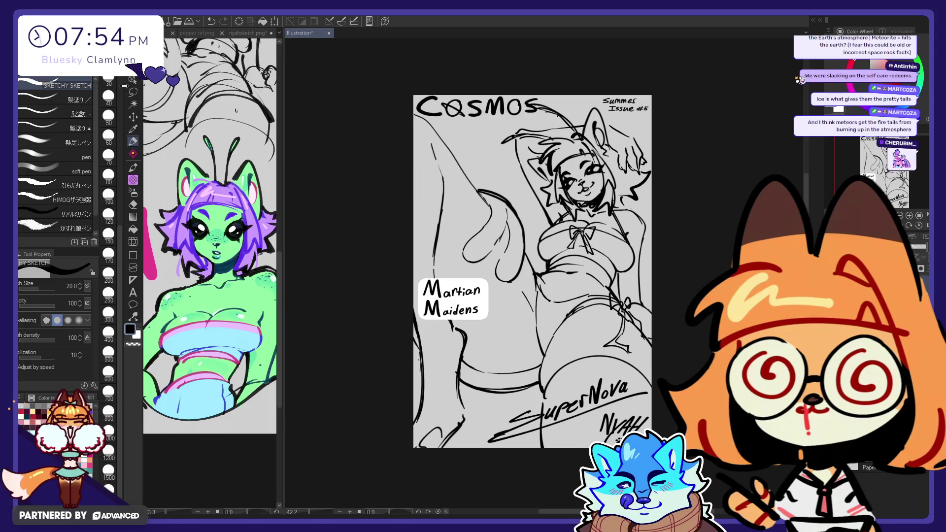
- Reshape the COSMOS lettering with Liquify at its largest brush, then drop the brush to 600
key("m")
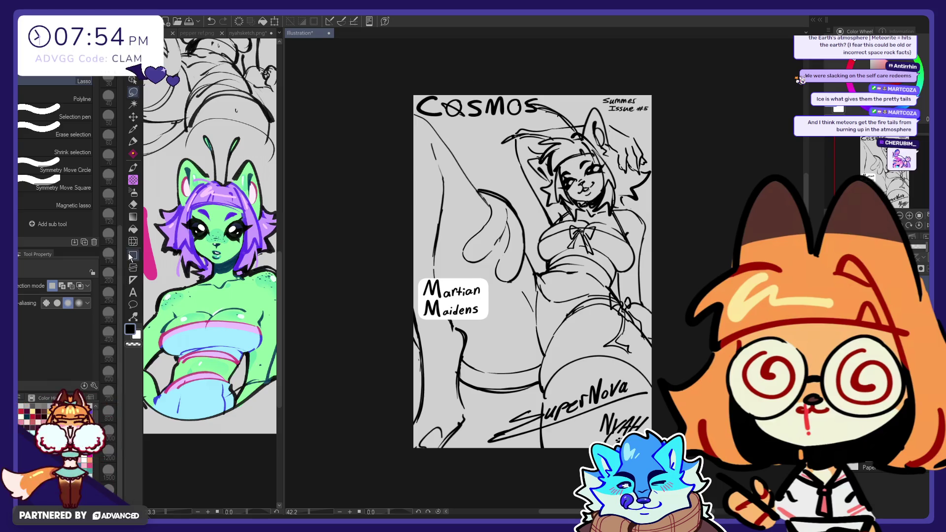
left_click(133, 241)
left_click(109, 450)
left_click_drag(586, 123, 607, 120)
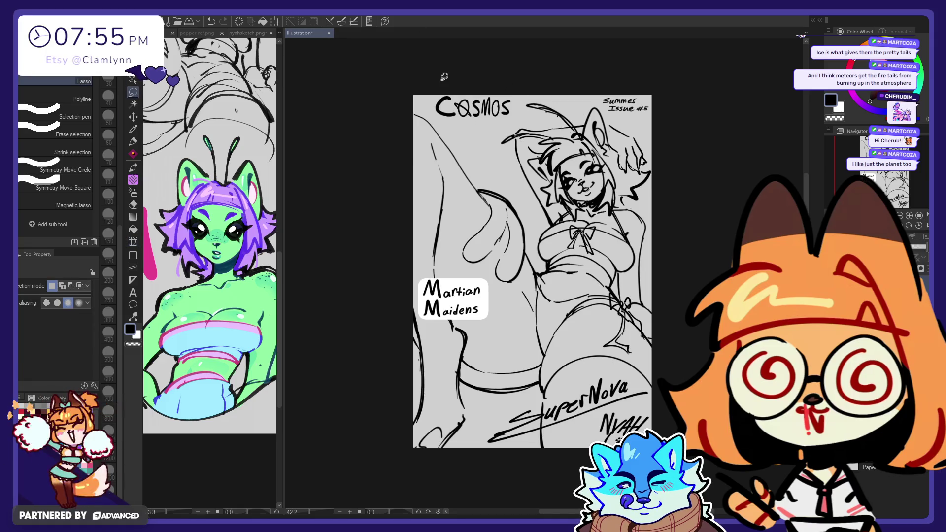
left_click(133, 241)
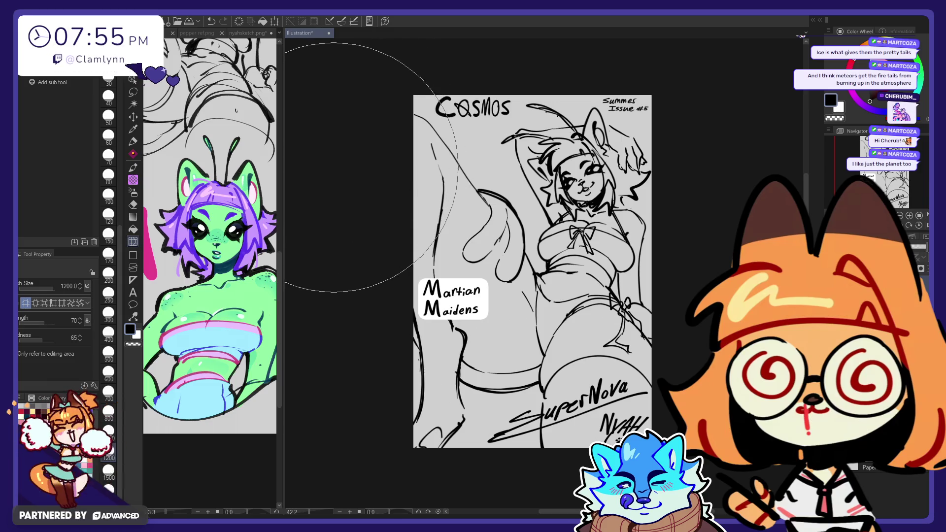
left_click(109, 372)
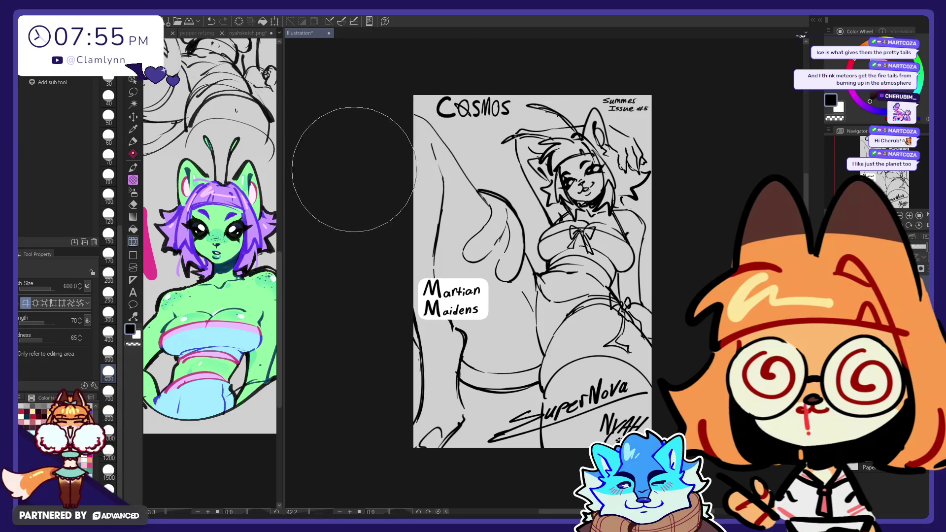
- Lasso the Cosmos title, scale it up to about 119%, and deselect
left_click(132, 92)
left_click_drag(534, 98, 412, 136)
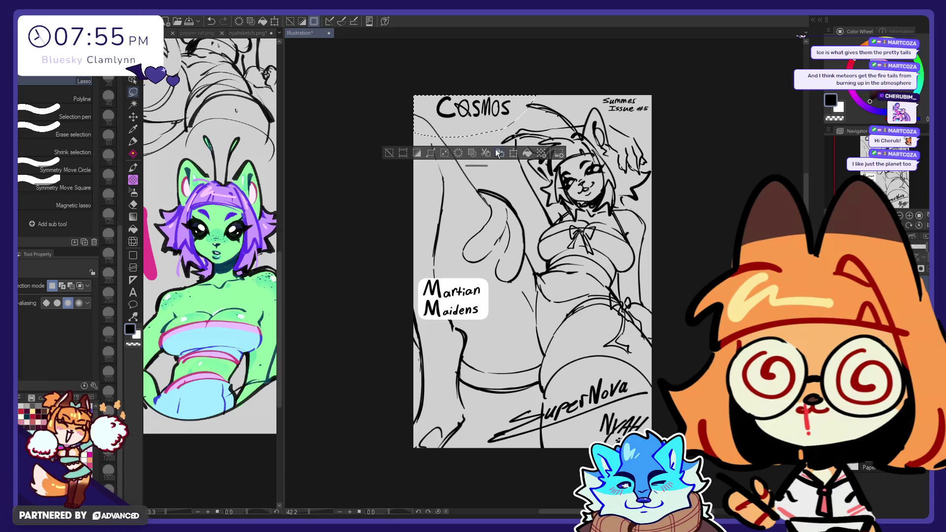
left_click(514, 153)
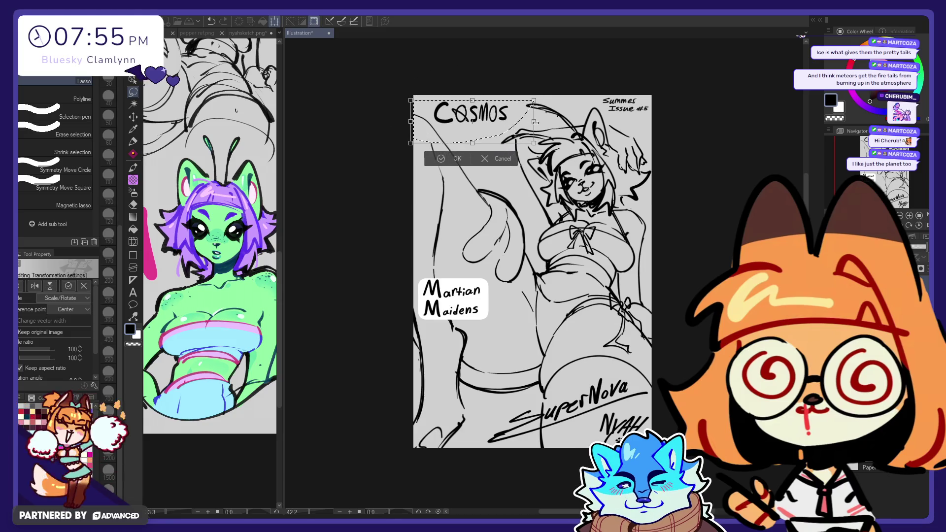
left_click_drag(410, 97, 401, 96)
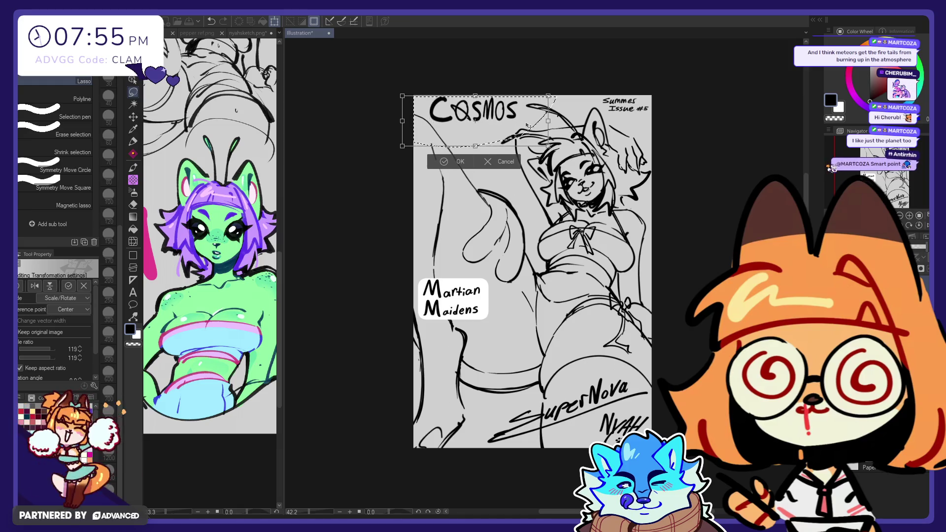
left_click(472, 162)
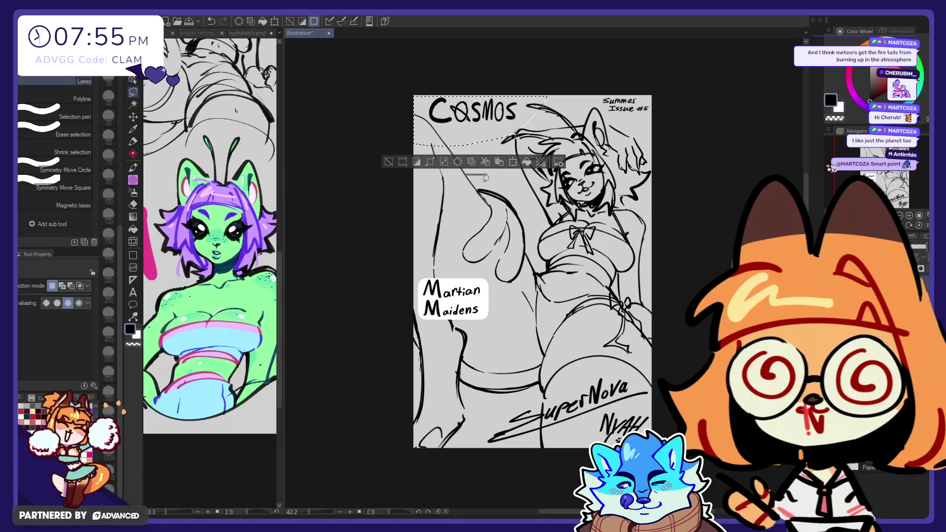
left_click(326, 155)
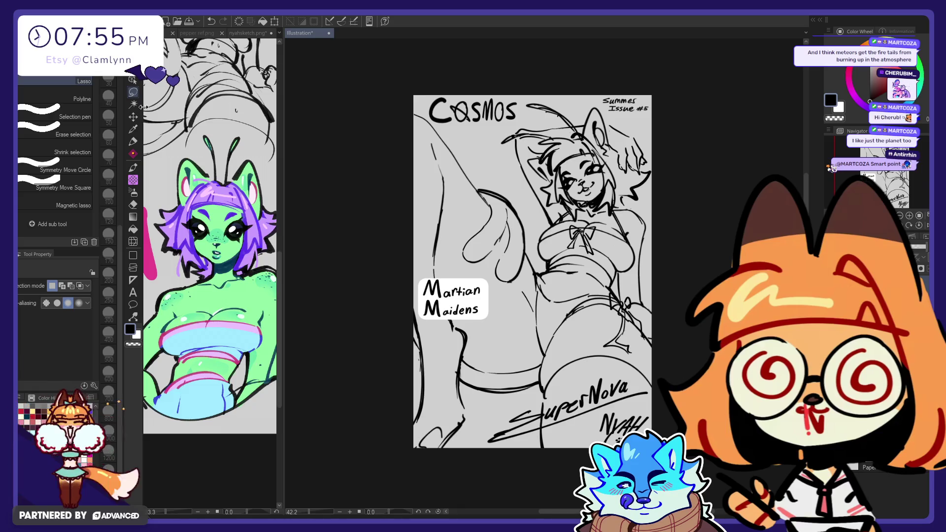
- Reposition the COSMOS title layer, shifting it slightly left and up near the top-left corner
key("k")
left_click_drag(443, 197, 452, 197)
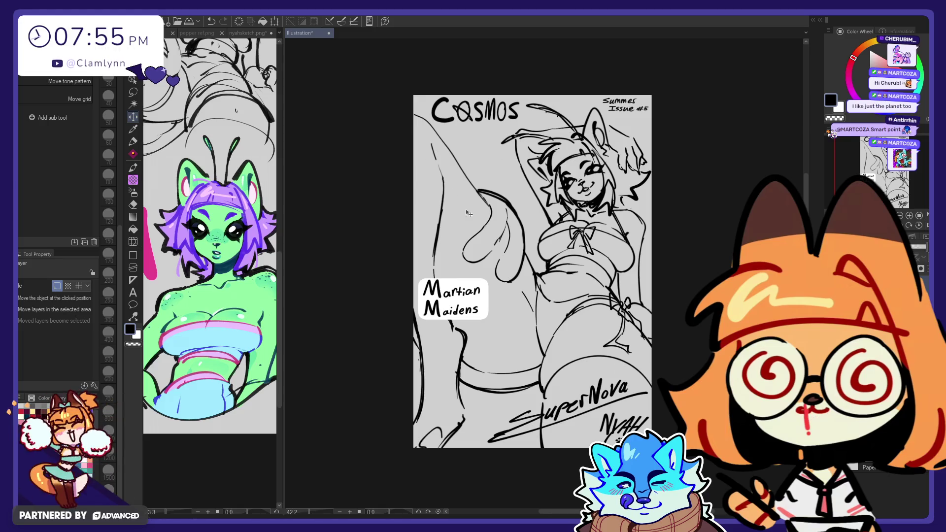
left_click_drag(478, 228, 471, 223)
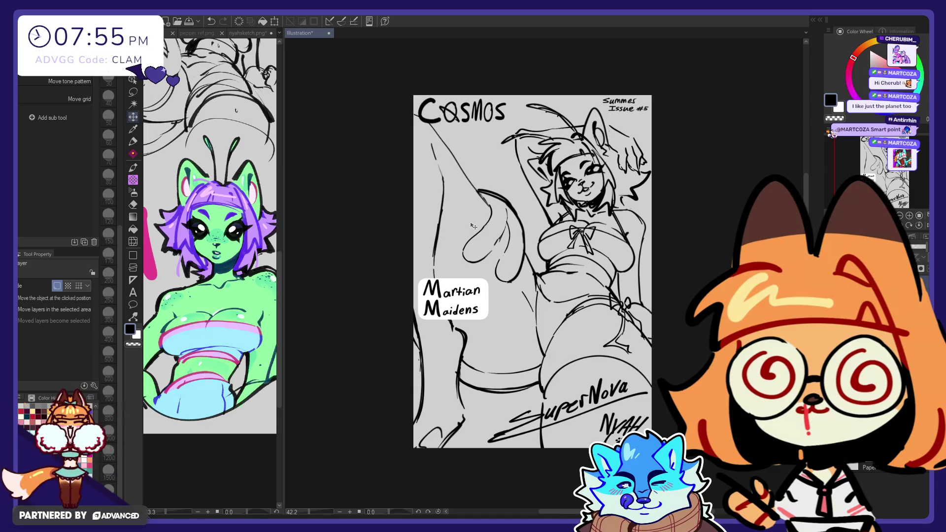
left_click_drag(471, 225, 474, 226)
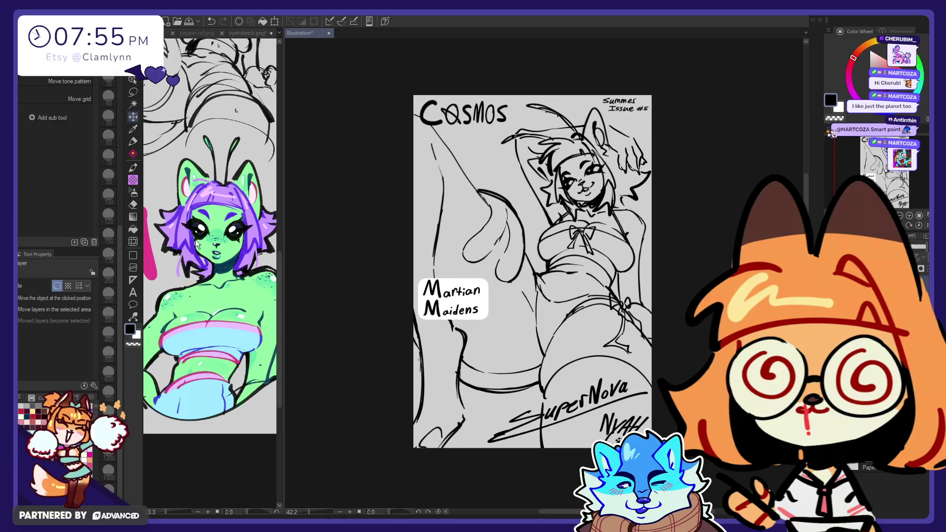
key("j")
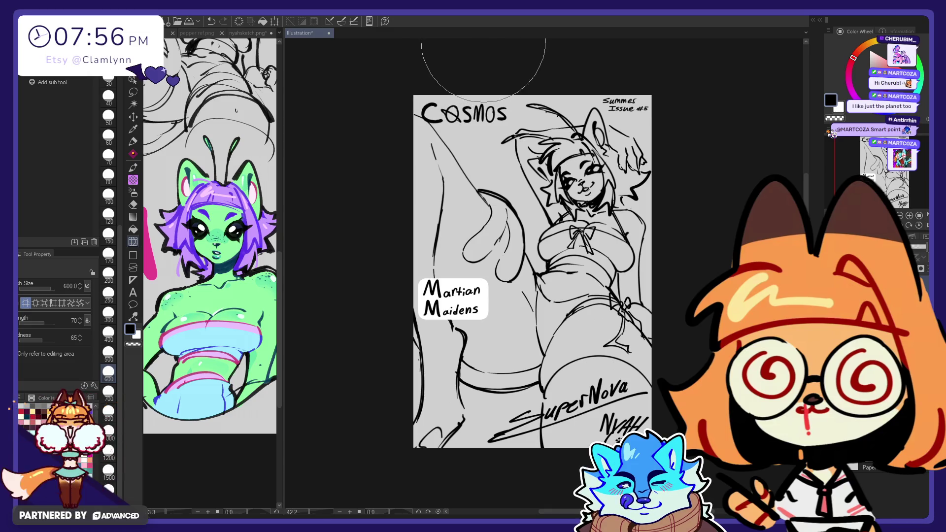
key("k")
left_click_drag(488, 235, 489, 232)
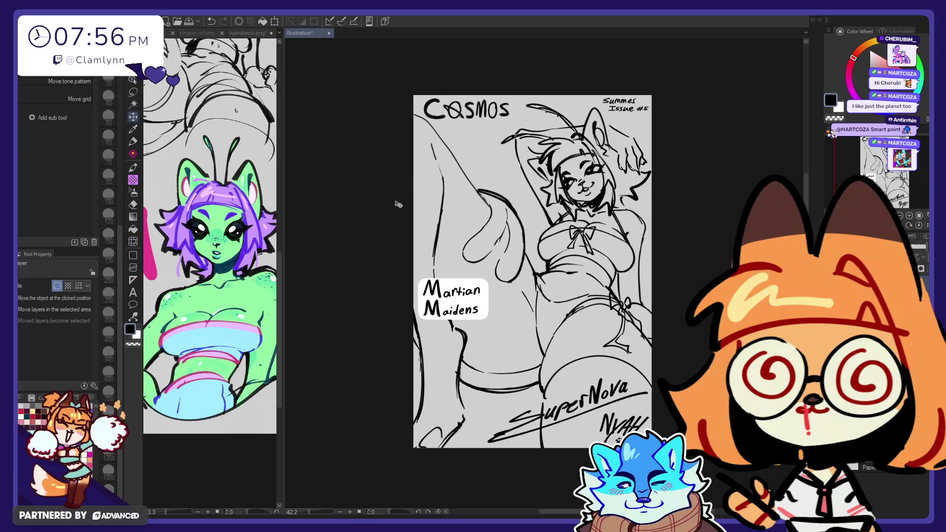
left_click(133, 241)
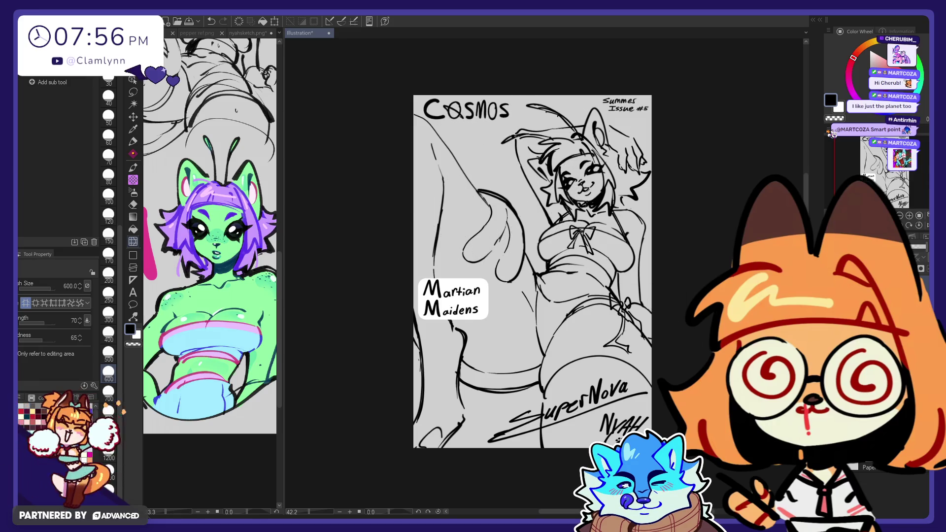
key("p")
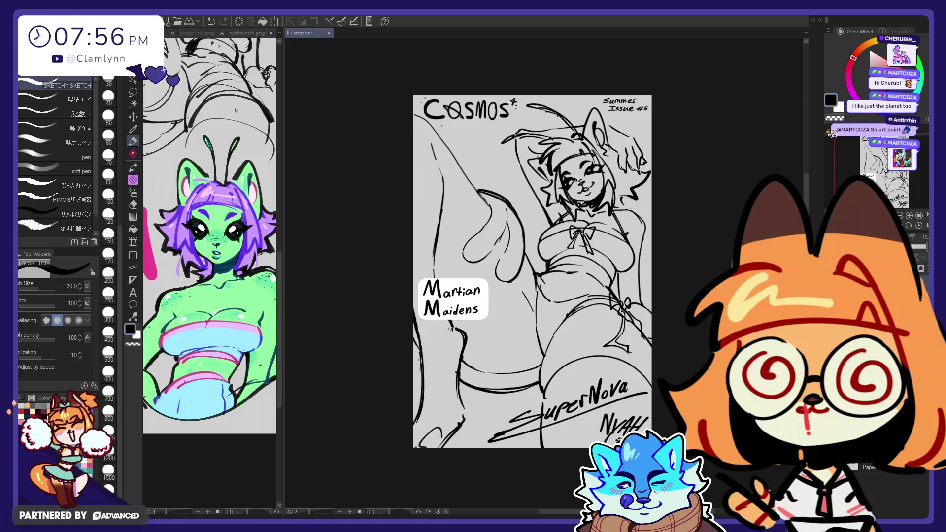
- Draw a star and a small sparkle above the Martian Maidens box, undoing stray strokes
left_click_drag(423, 261, 416, 275)
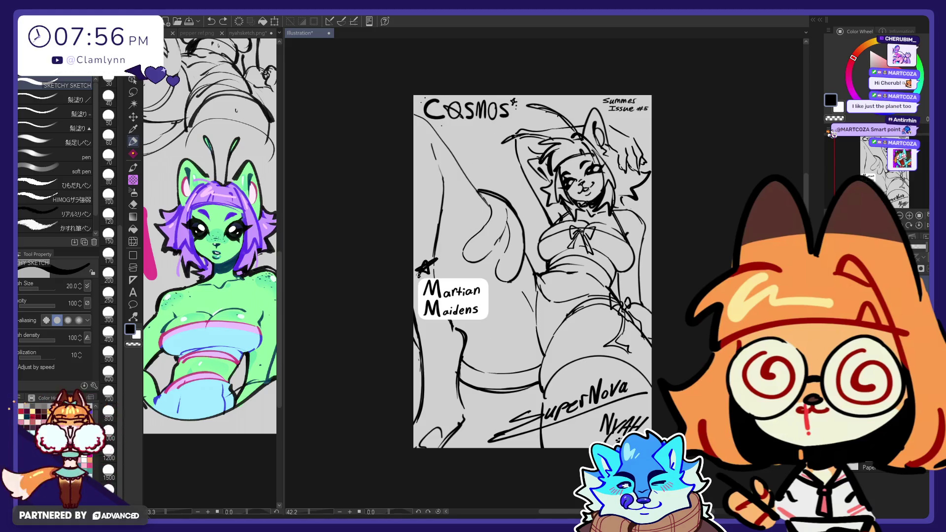
key("ctrl+z")
left_click_drag(471, 284, 483, 282)
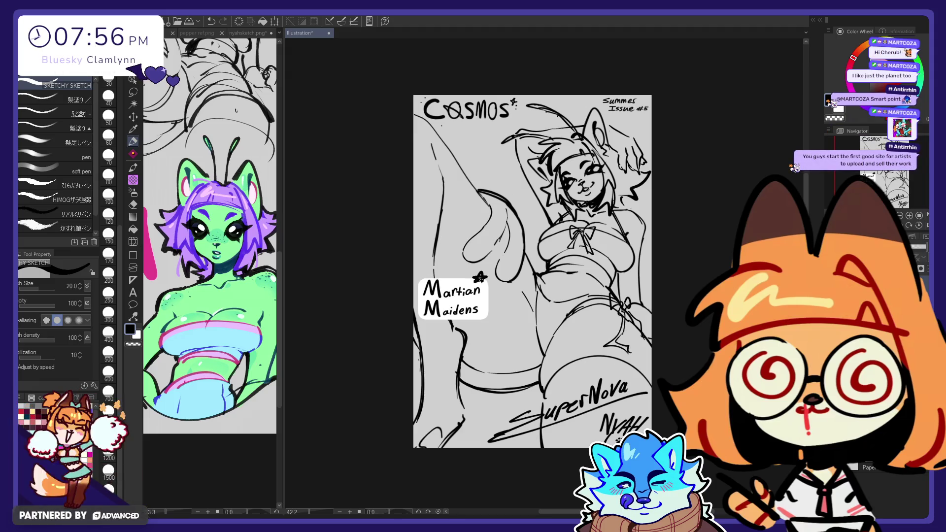
left_click_drag(487, 283, 486, 290)
left_click_drag(484, 286, 490, 287)
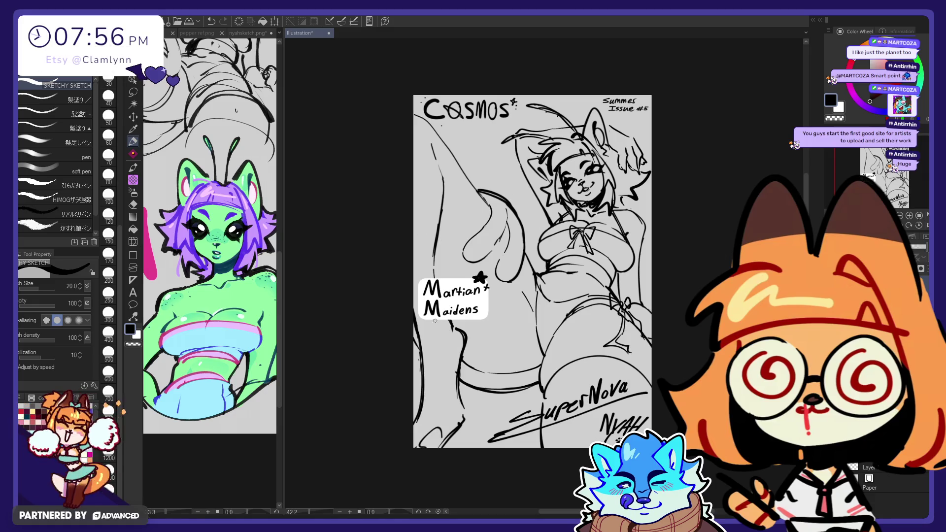
key("ctrl+z")
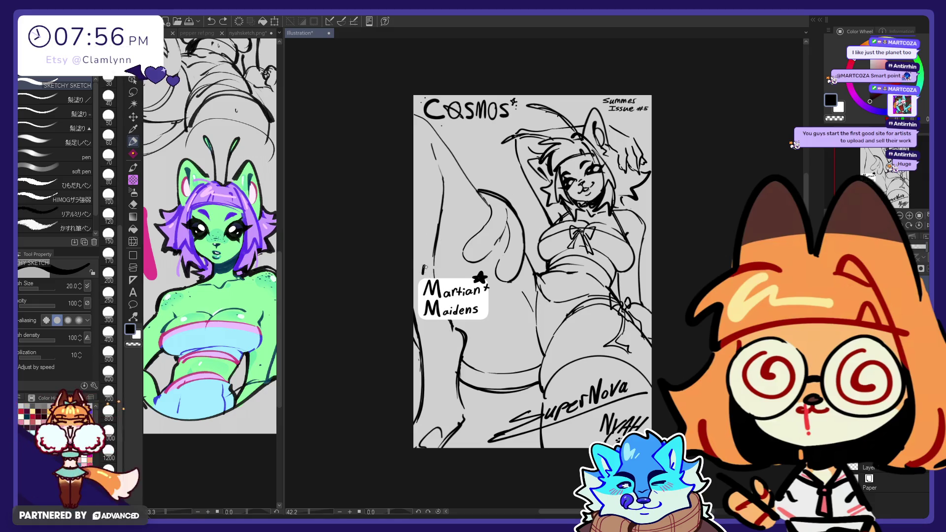
key("ctrl+z")
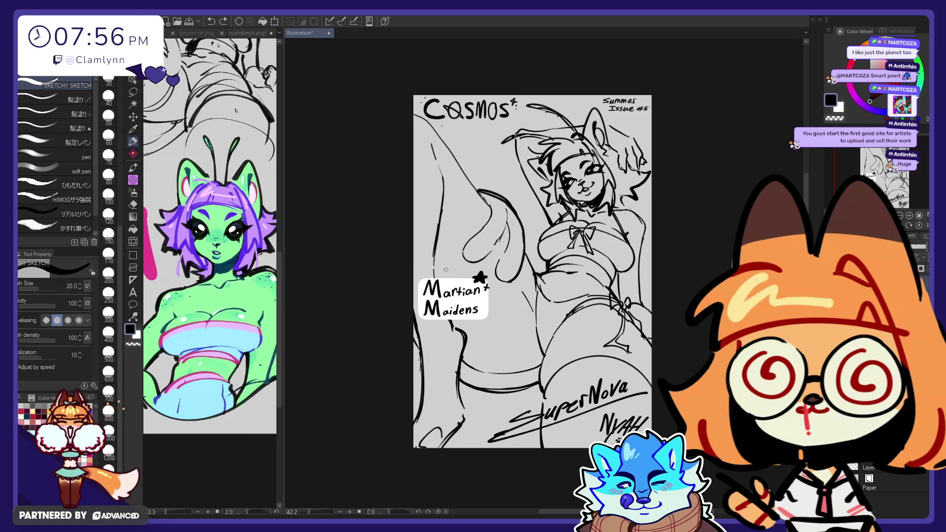
- Letter the word HOT above the Martian Maidens box
mouse_move(448, 268)
left_mouse_down()
mouse_move(471, 266)
mouse_move(465, 274)
left_mouse_up()
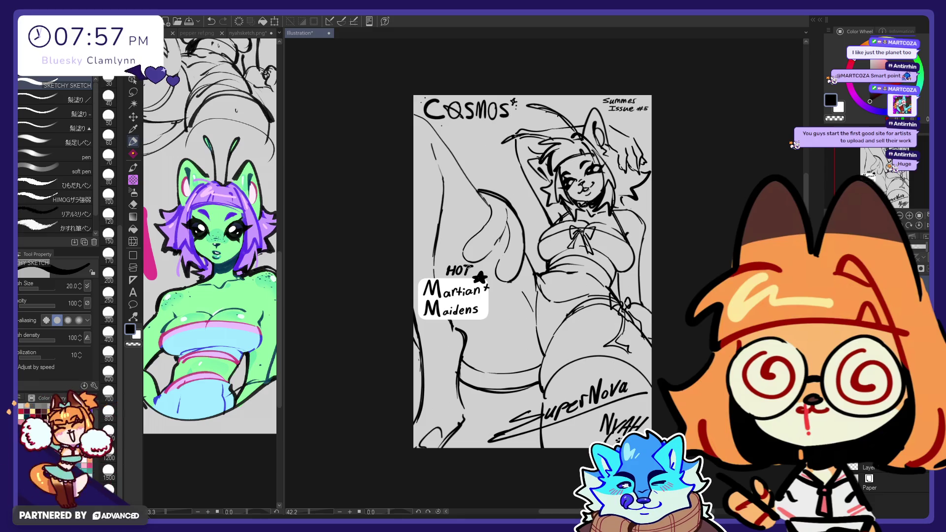
key("e")
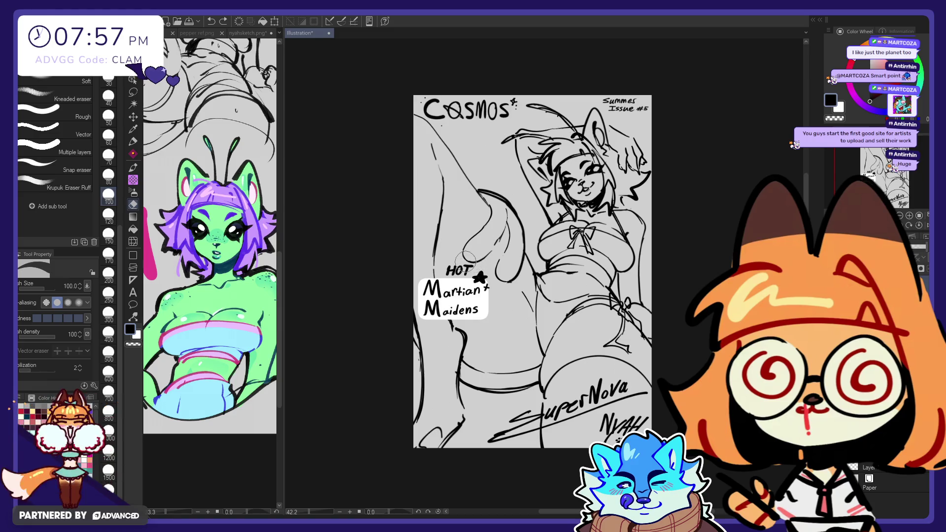
key("p")
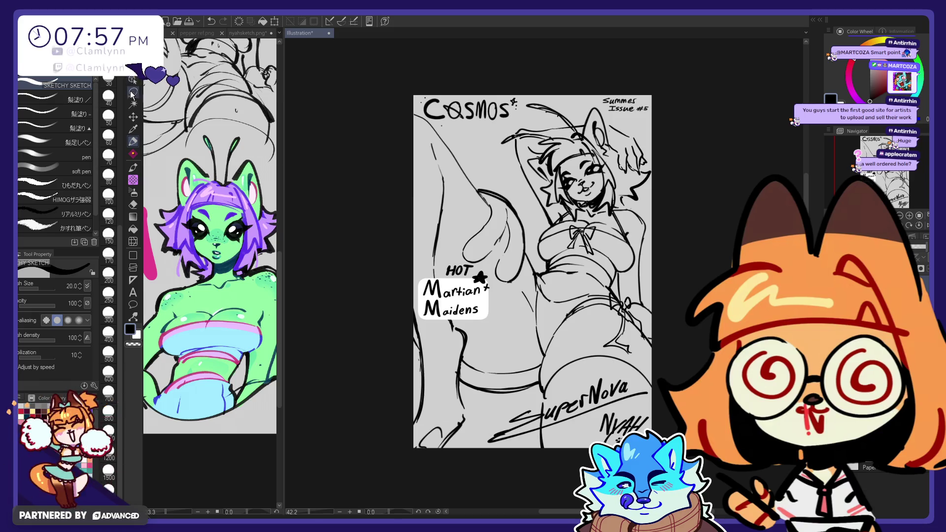
- Resize the HOT label, set the Liquify brush to 250, and touch up strokes with pen and eraser
key("m")
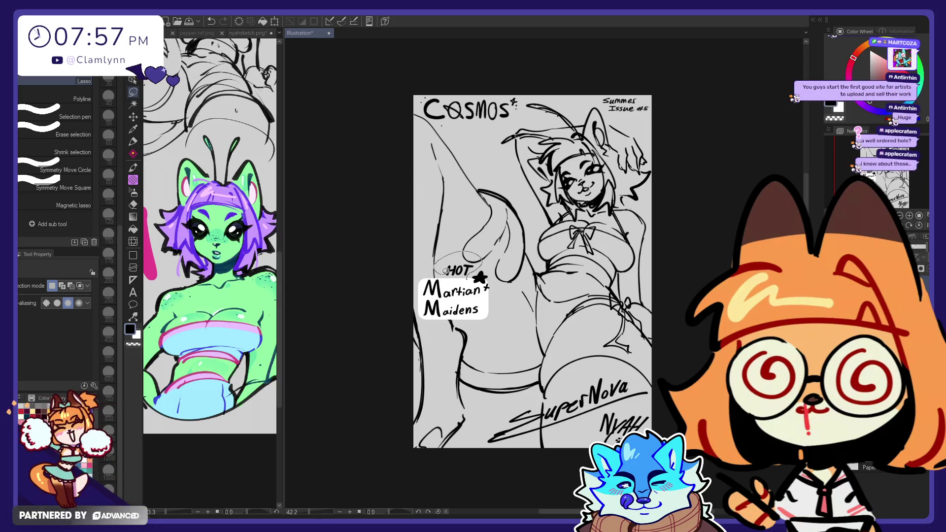
key("ctrl+t")
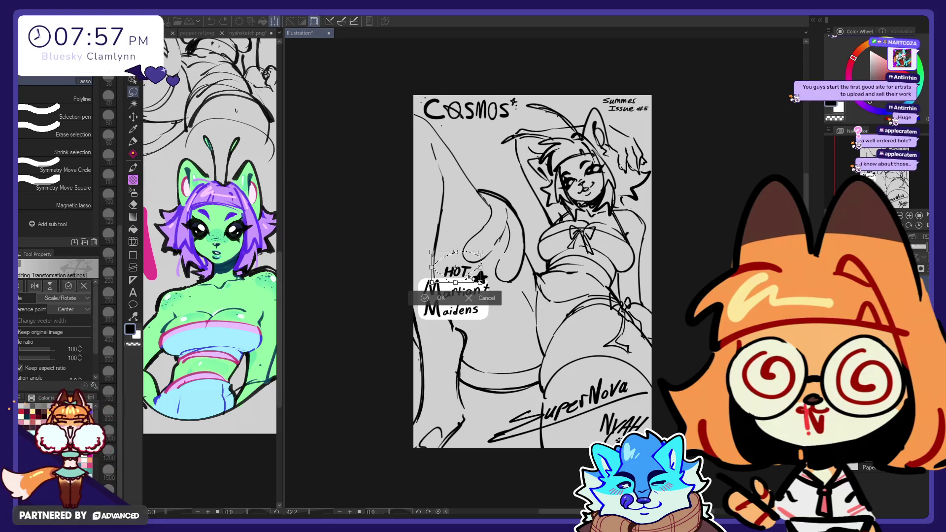
left_click(441, 298)
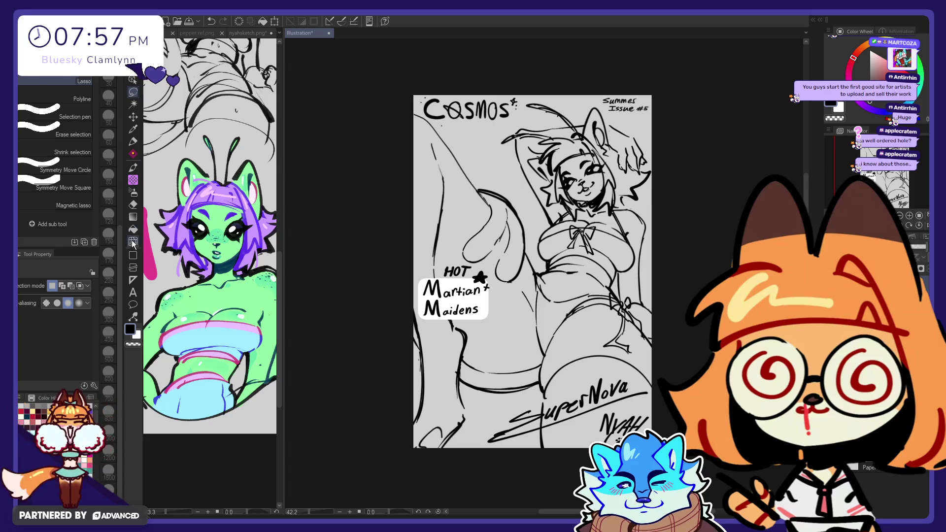
key("j")
left_click(108, 293)
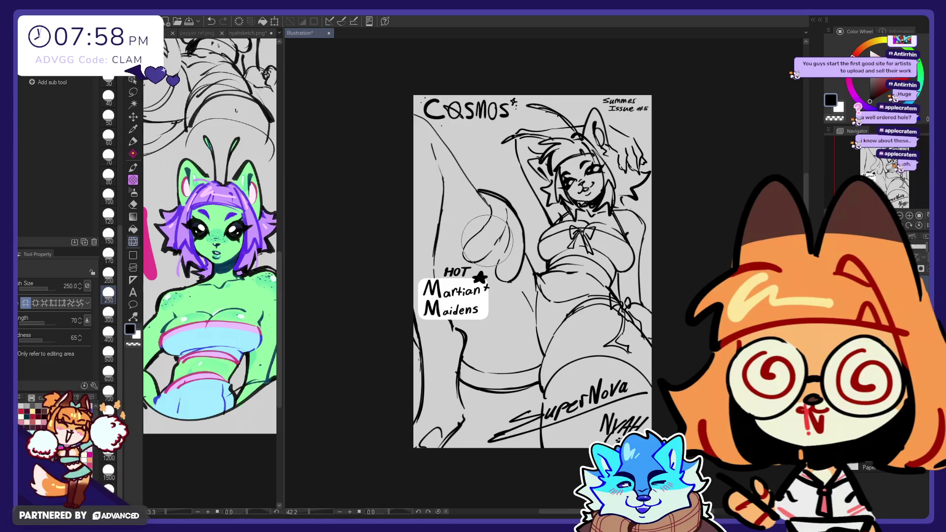
key("p")
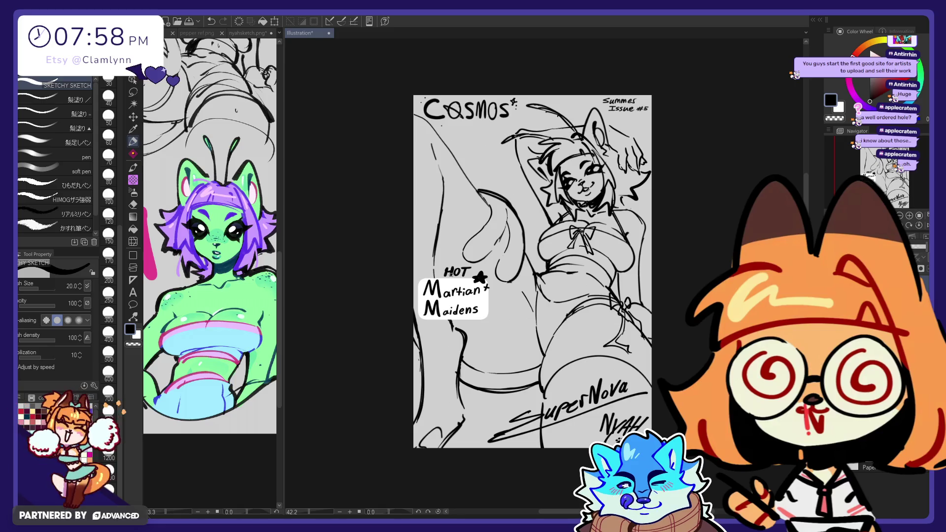
key("e")
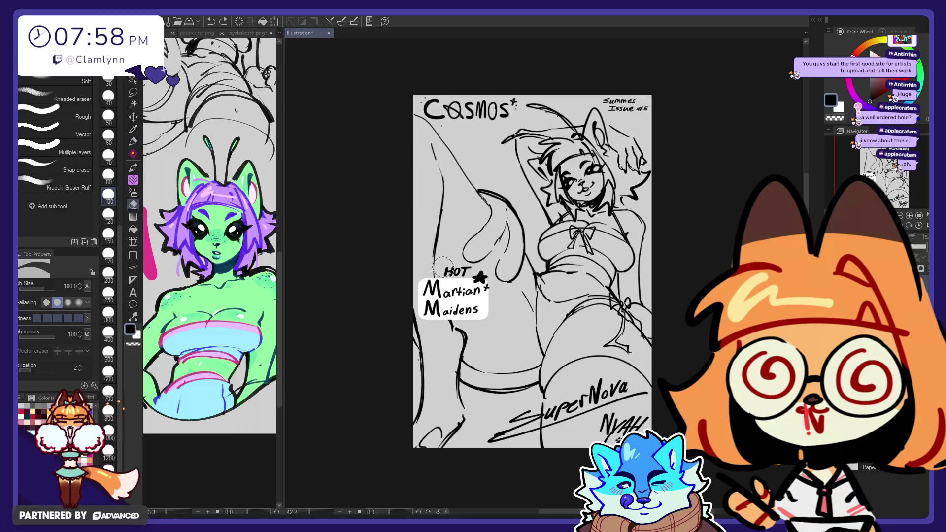
key("p")
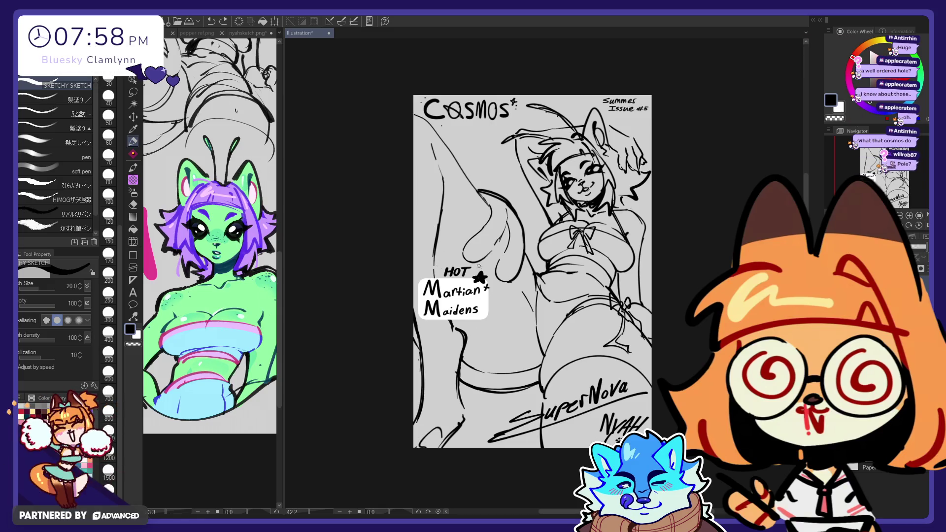
key("e")
key("p")
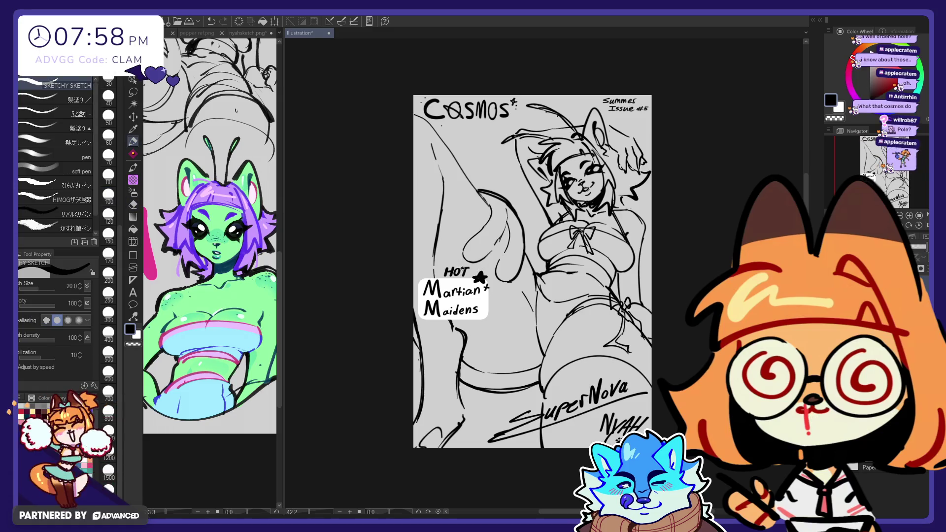
key("ctrl+z")
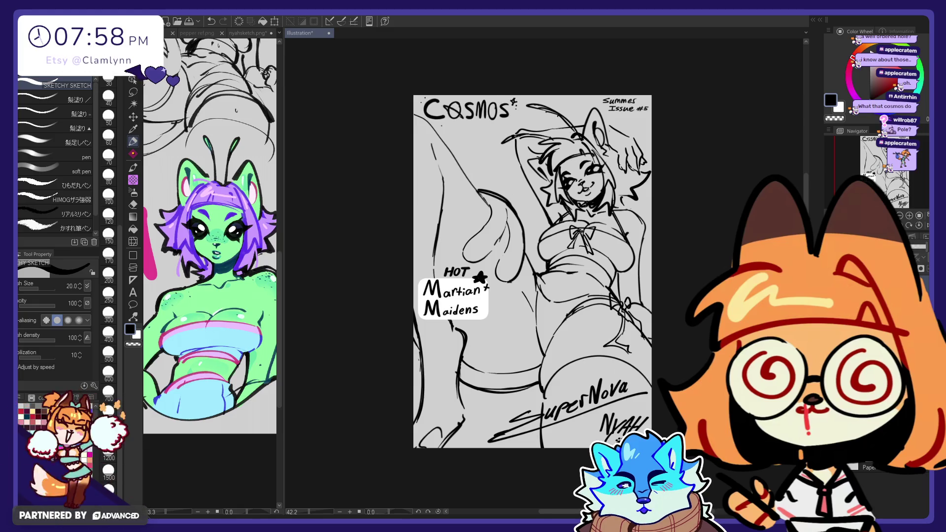
- Rescale the lassoed HOT label and push the leg lines left of it into shape with Liquify
key("m")
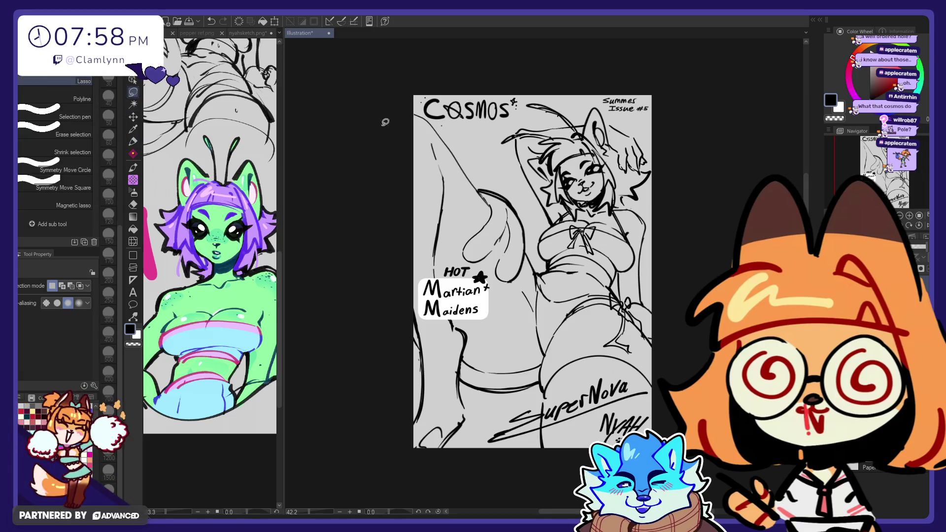
left_click_drag(445, 277, 437, 281)
key("ctrl+t")
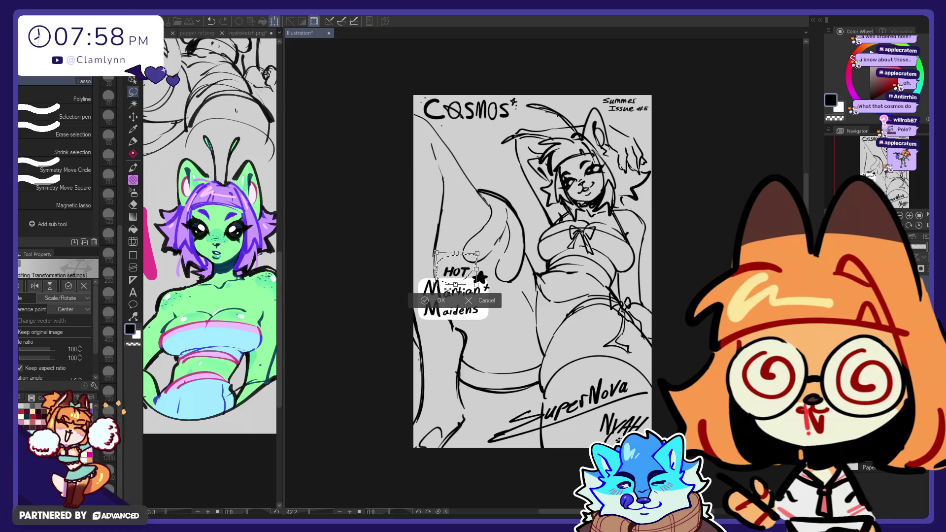
left_click(434, 301)
left_click(133, 242)
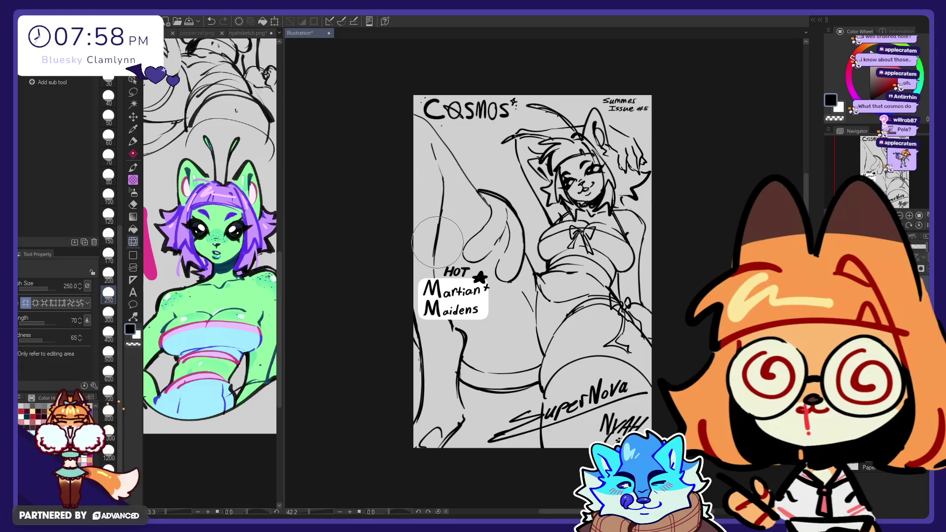
left_click_drag(445, 241, 461, 225)
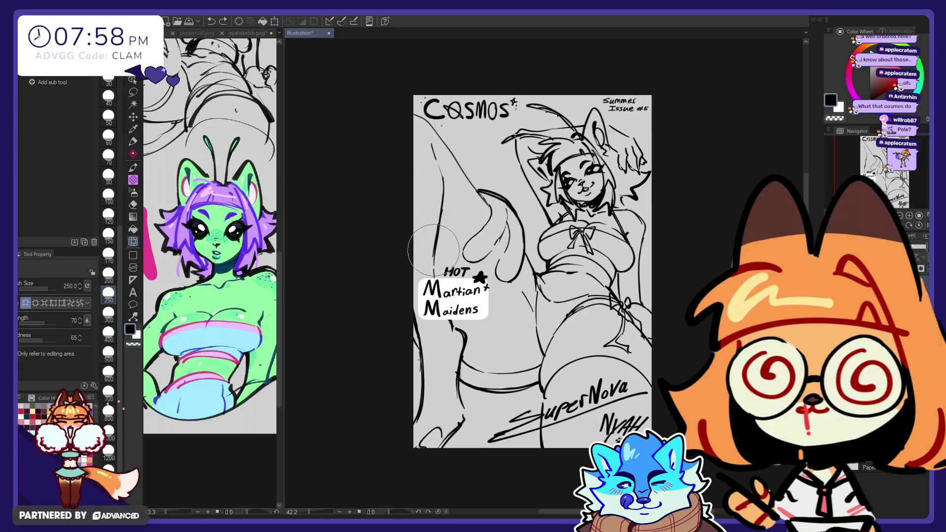
key("p")
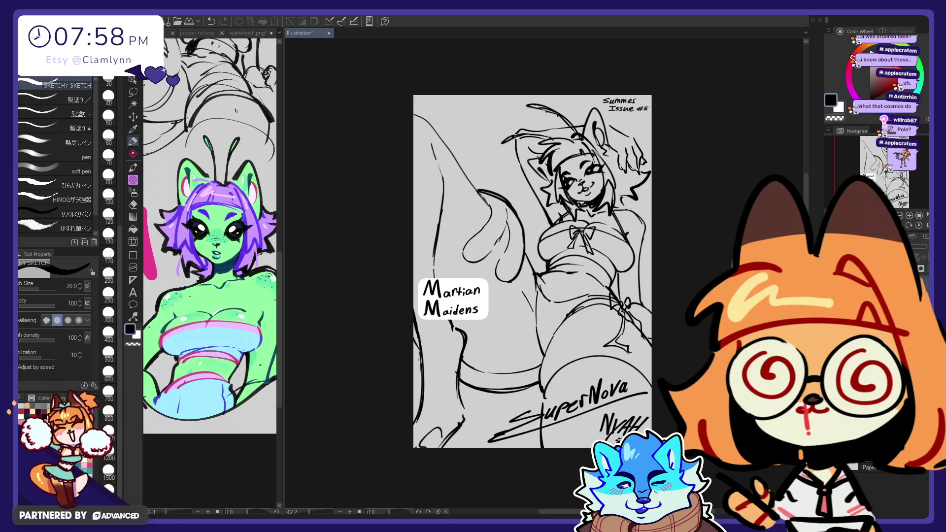
- Try a line under the Cosmos title, undo it, and add a tiny mark by the title's star
left_click_drag(426, 126, 522, 122)
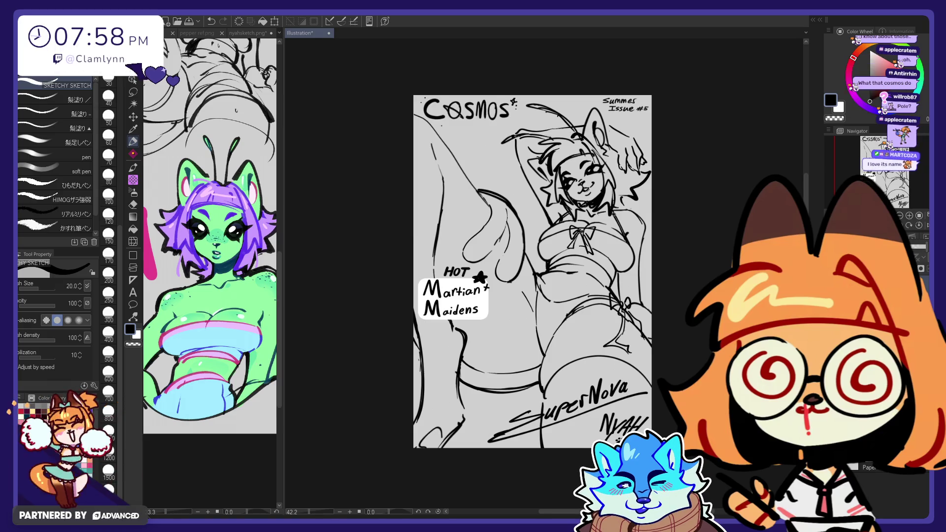
key("ctrl+z")
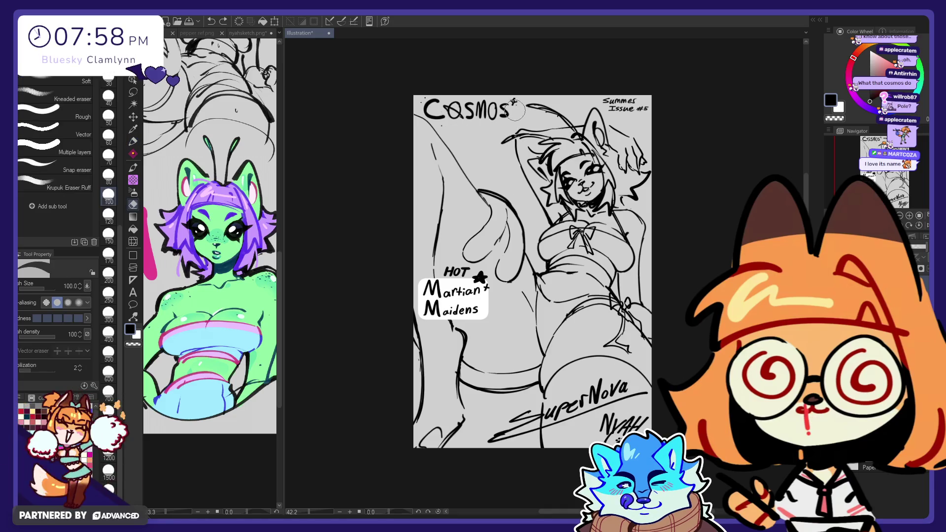
left_click(507, 99)
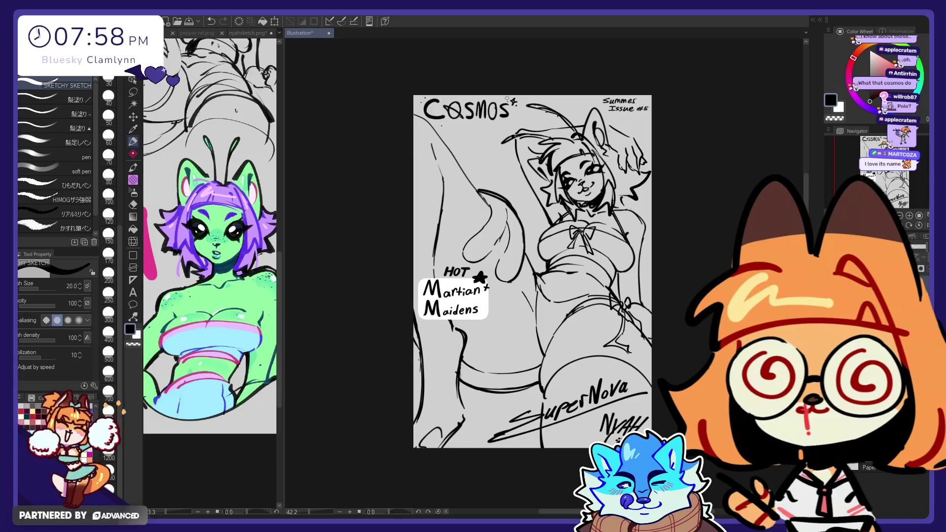
- Add another tiny mark beside the star after the Cosmos title
left_click(515, 98)
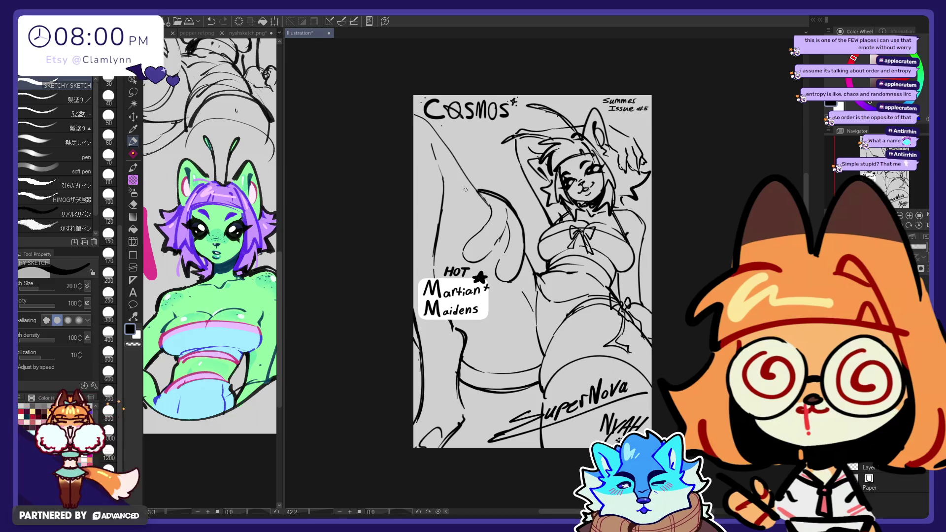
- Erase parts of the leg sketch lines to lighten them
key("e")
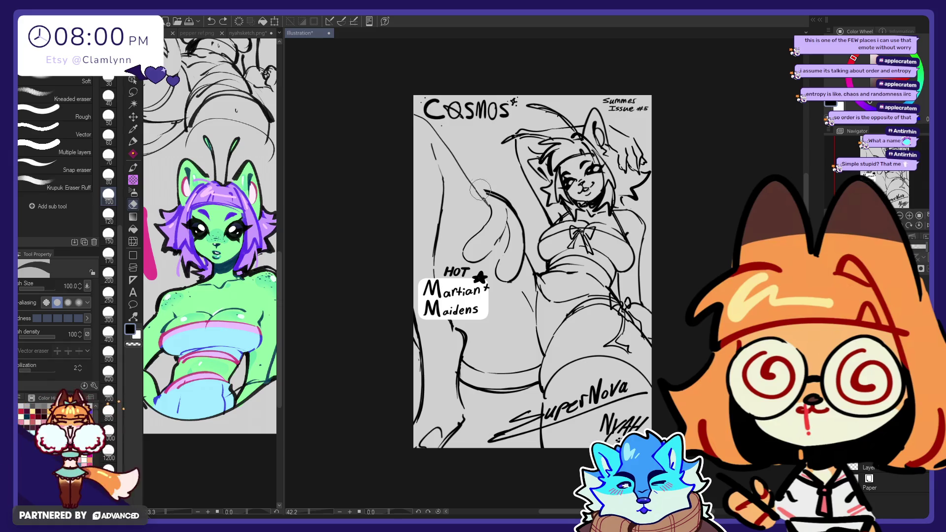
left_click_drag(505, 206, 515, 221)
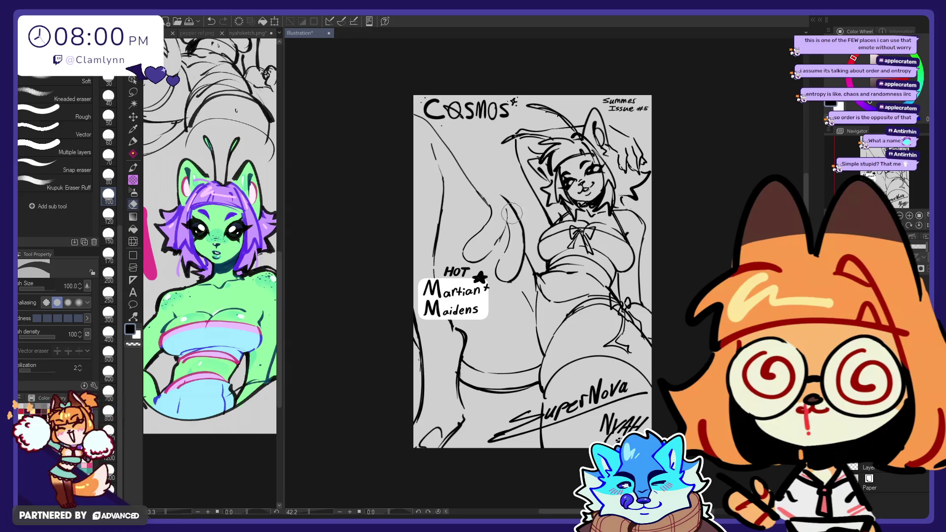
left_click_drag(517, 244, 508, 214)
- Discard a trial pen stroke on the leg and nudge the SuperNova/NYAH signature up and left
key("p")
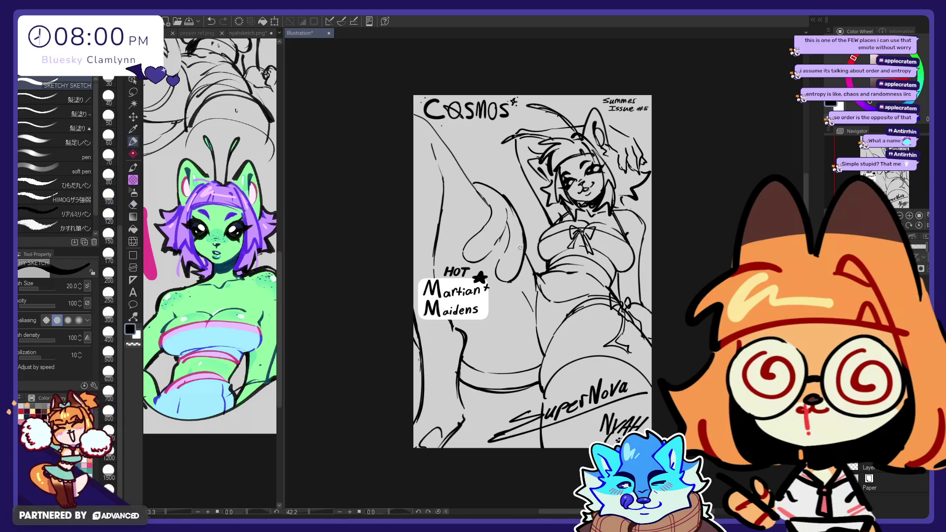
left_click_drag(473, 184, 504, 197)
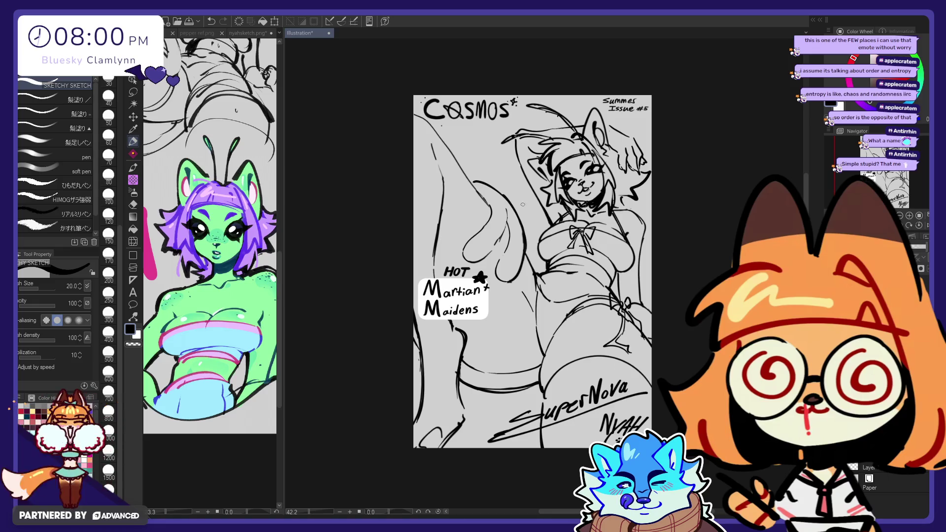
key("ctrl+z")
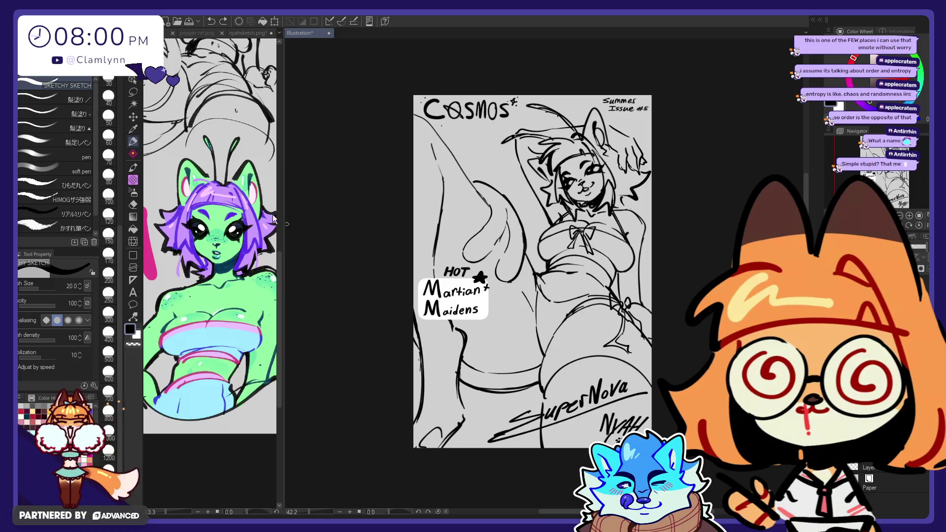
key("k")
left_click_drag(473, 347, 470, 343)
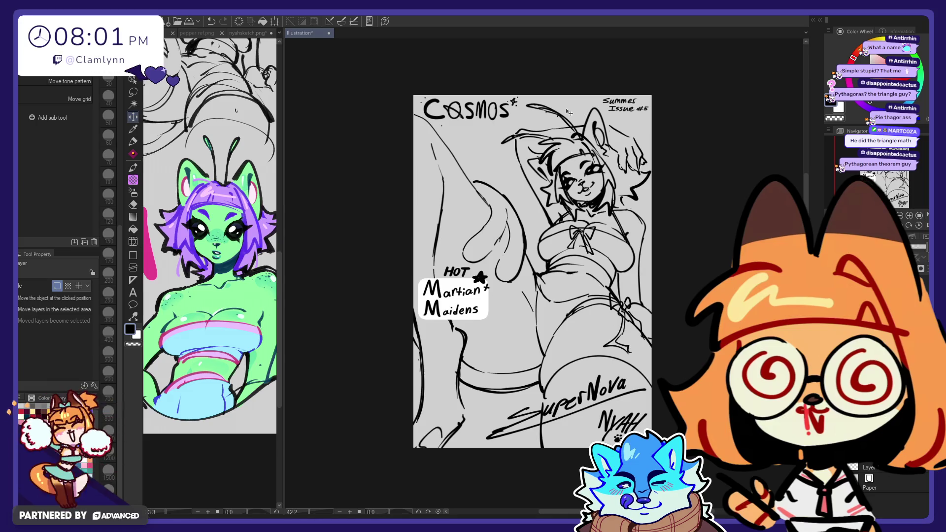
- Reposition the SuperNova and NYAH lettering with small layer nudges, undoing one shift
left_click(132, 142)
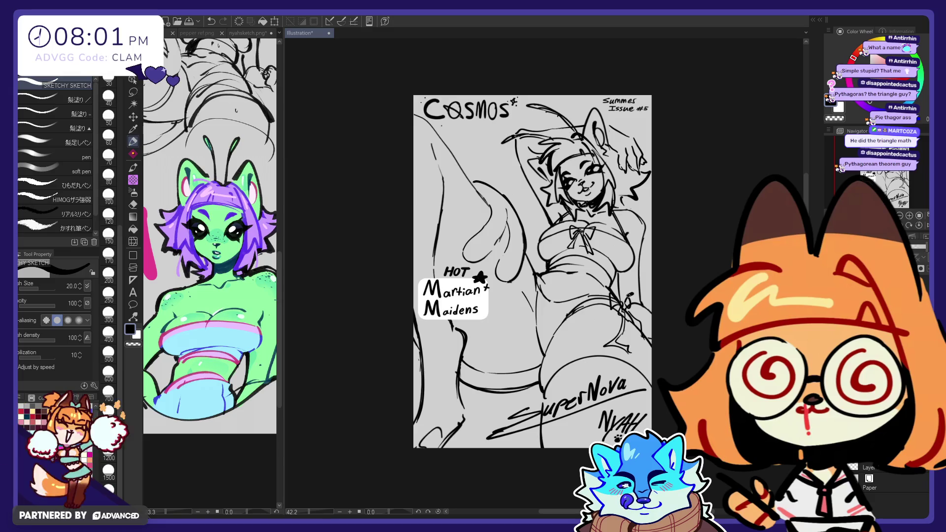
key("k")
left_click_drag(314, 159, 319, 158)
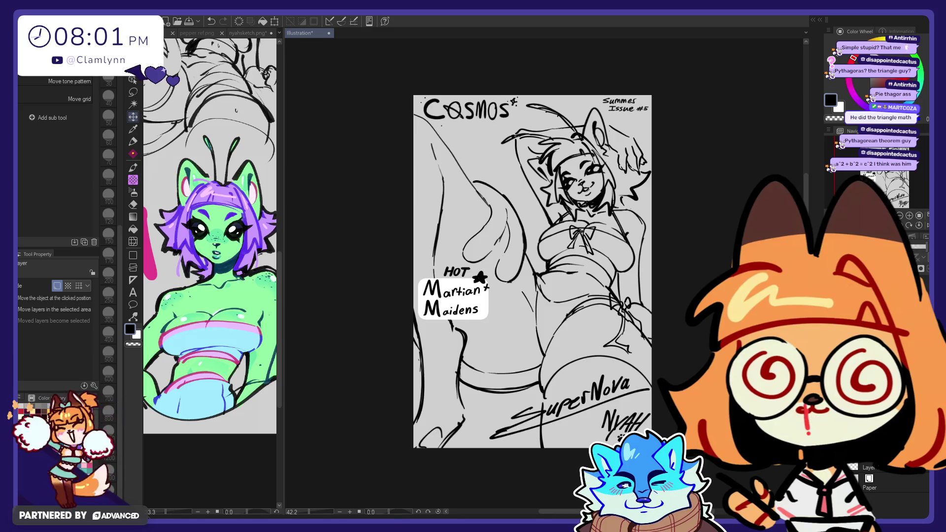
left_click(136, 141)
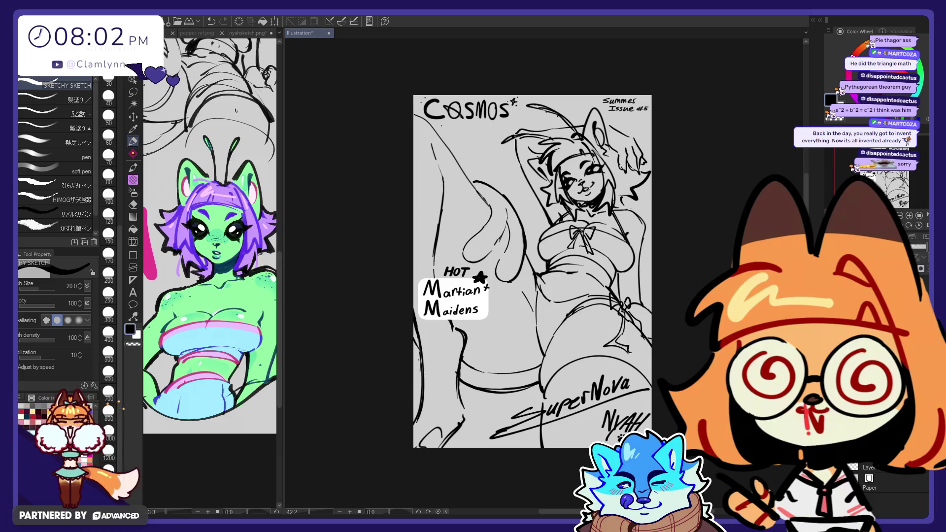
key("ctrl+z")
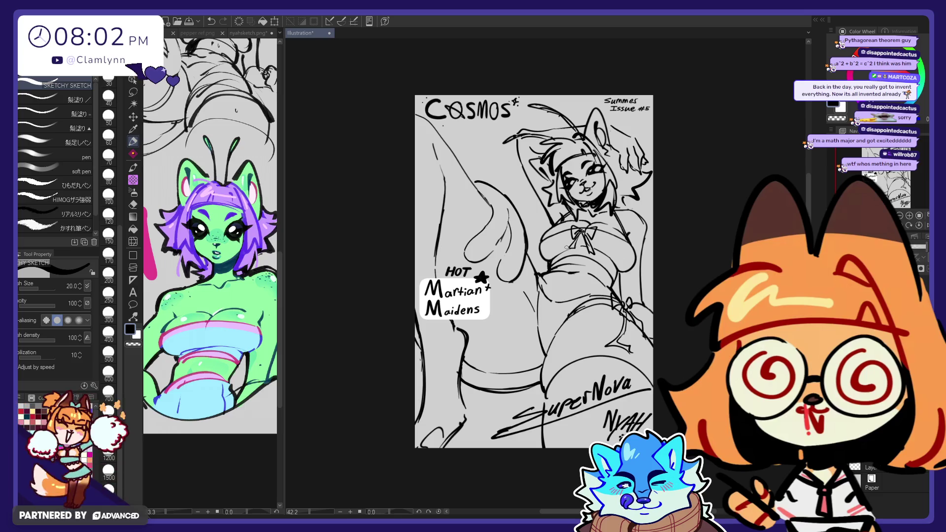
left_click(132, 118)
left_click_drag(345, 285, 343, 288)
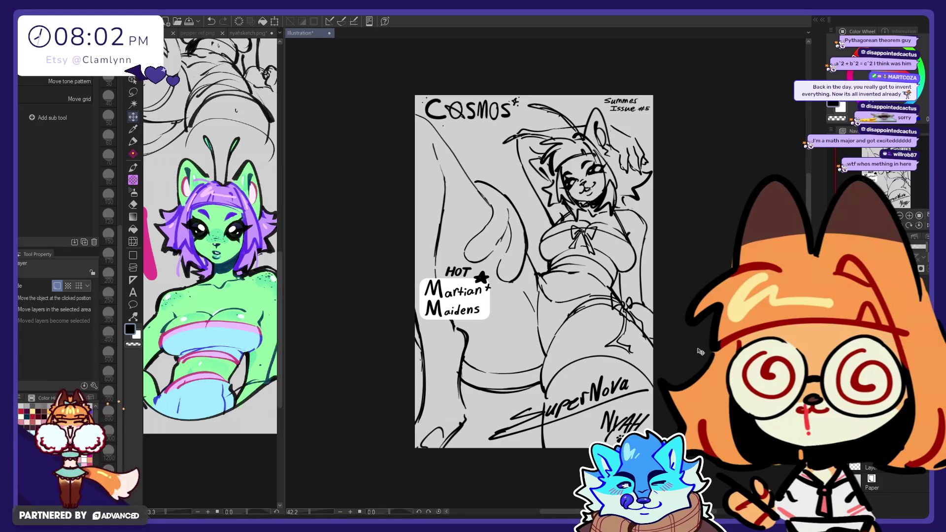
- Revert the signature nudge, raise the Liquify brush to 700 then 1200, and erase the #5
key("ctrl+z")
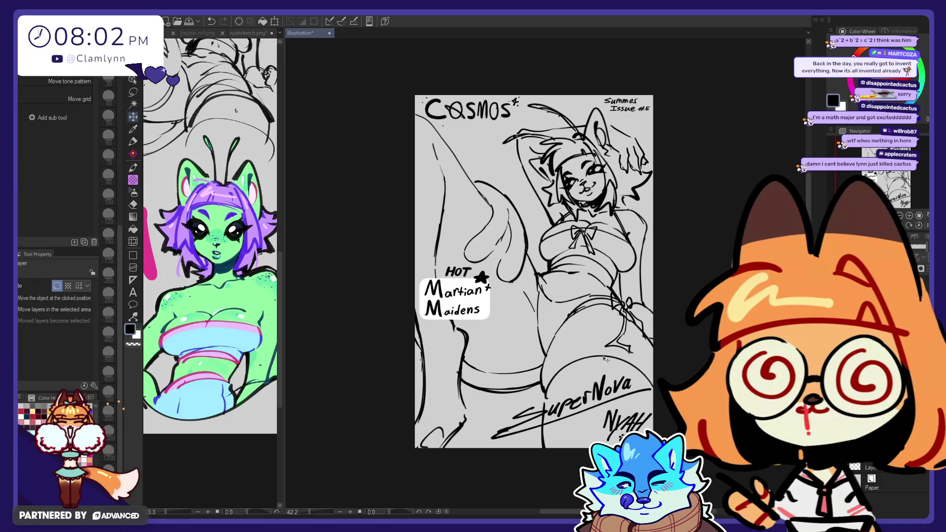
left_click(136, 146)
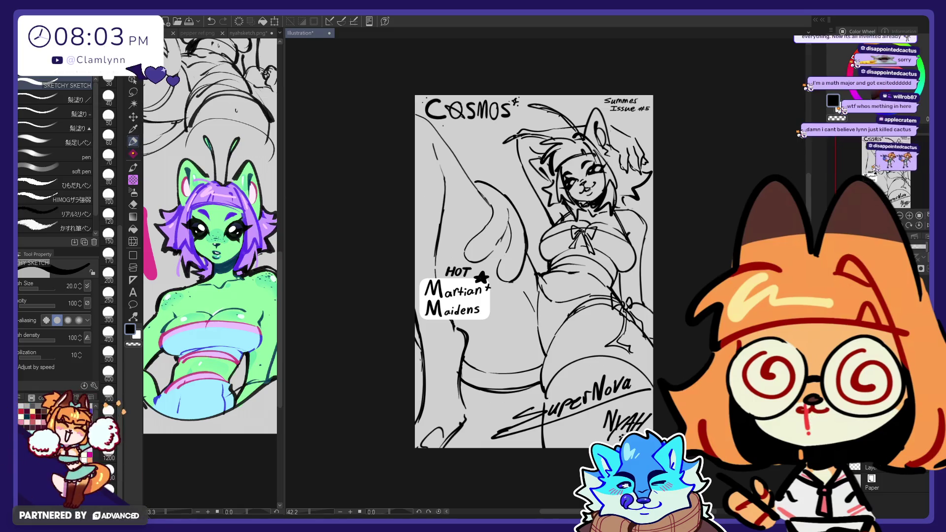
left_click(132, 242)
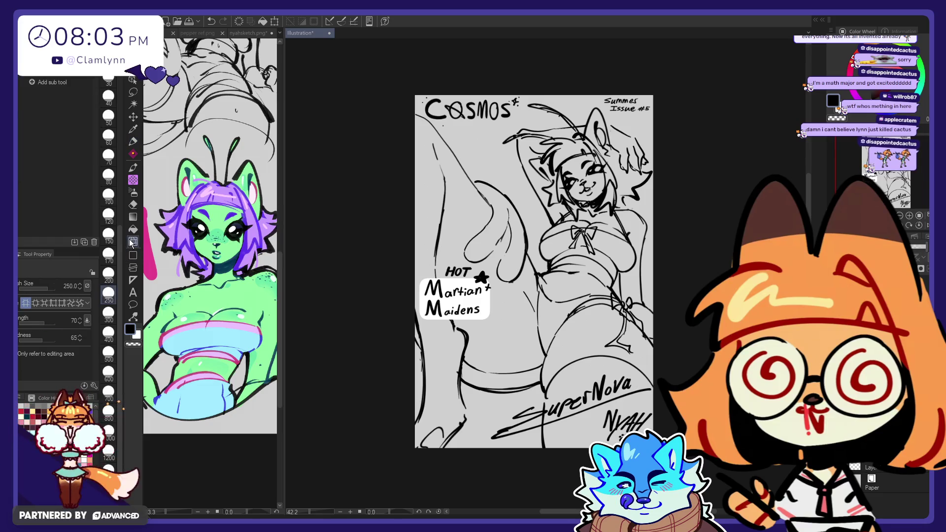
left_click(108, 393)
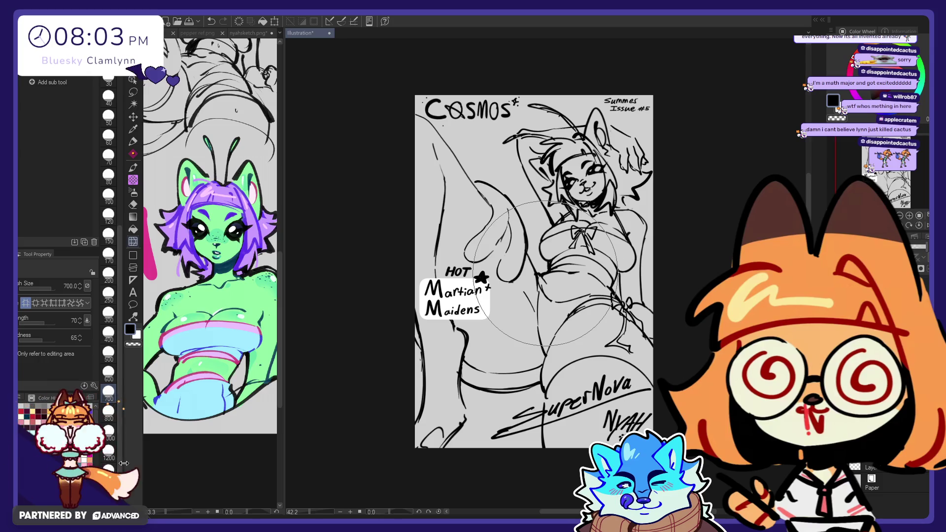
left_click(109, 457)
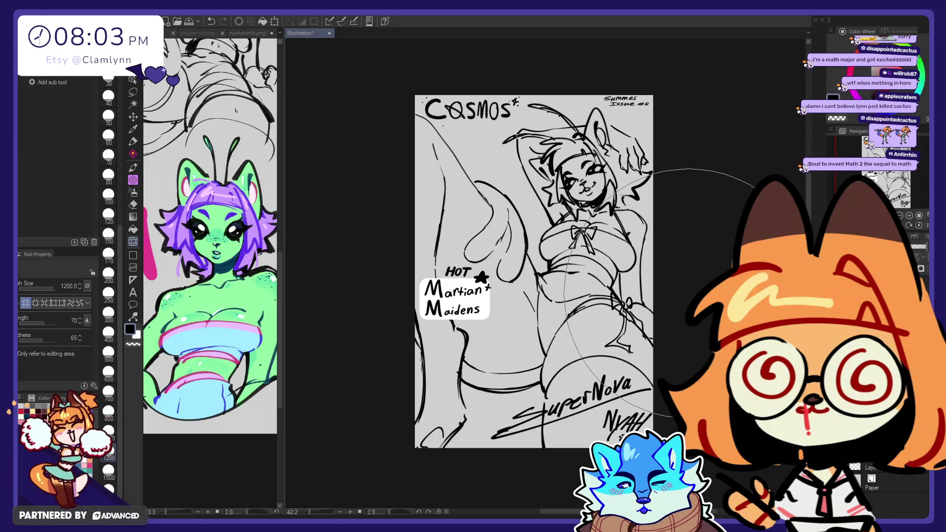
left_click(133, 117)
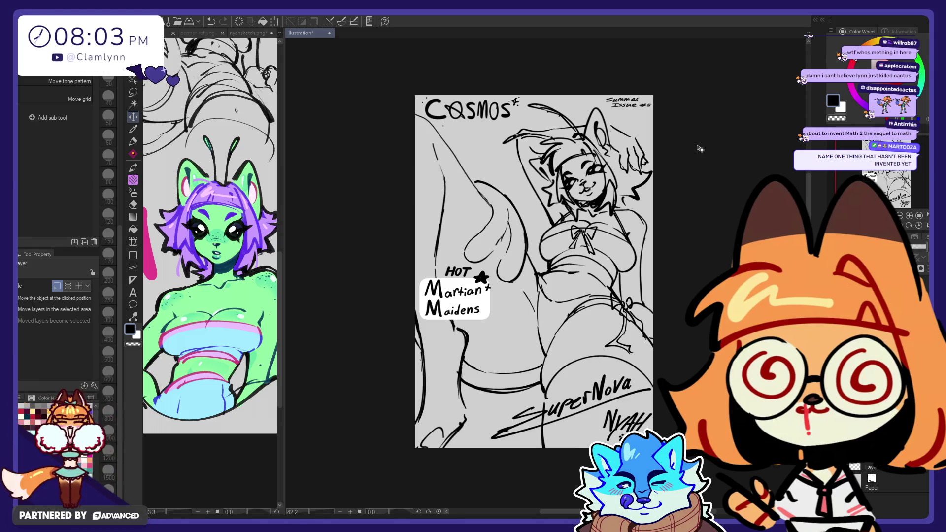
key("e")
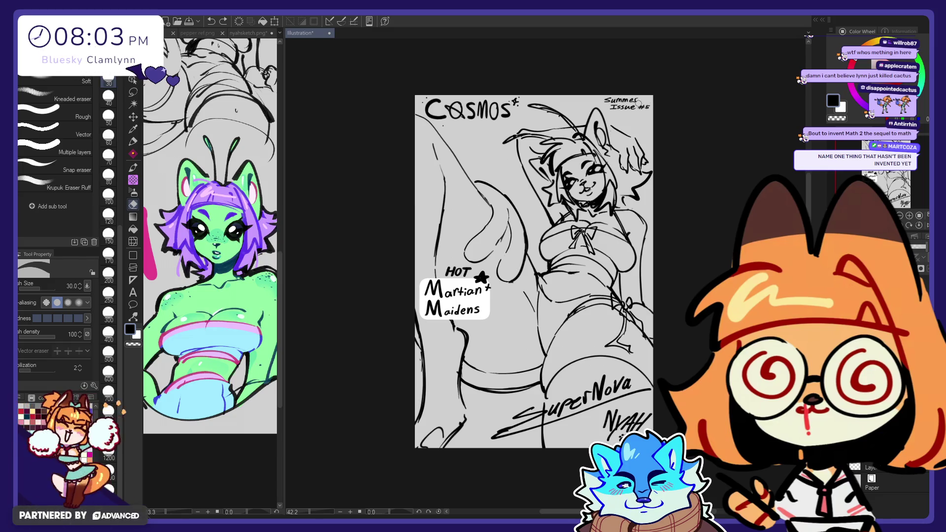
- Rewrite '#5' after Summer Issue with the pen, undoing one stray mark
key("p")
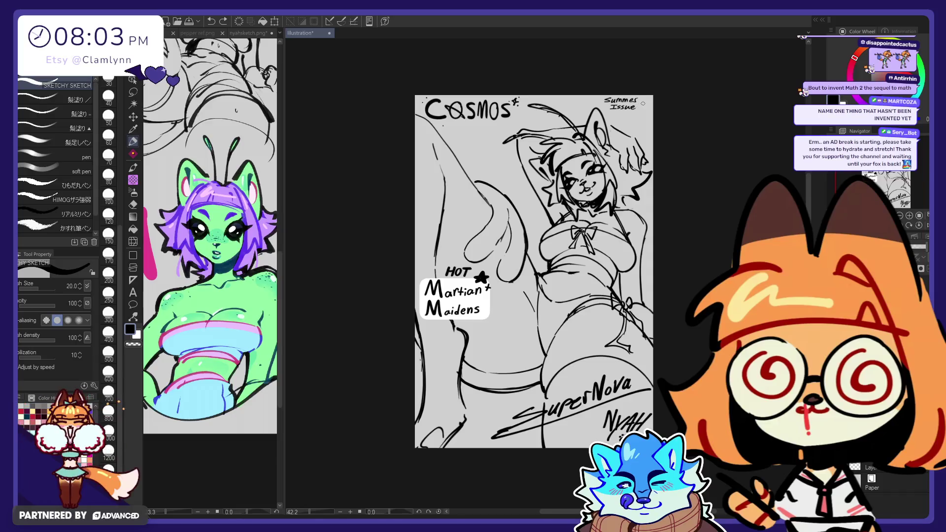
left_click_drag(640, 108, 649, 105)
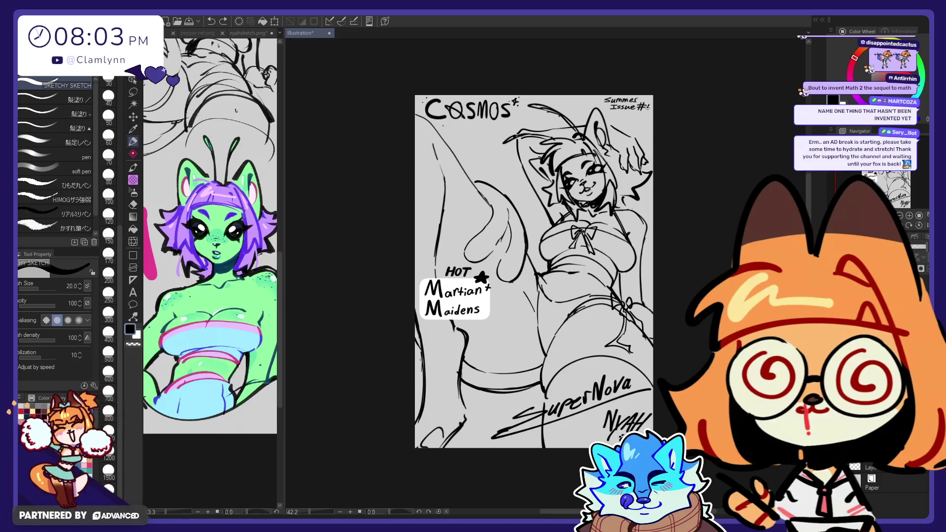
key("ctrl+z")
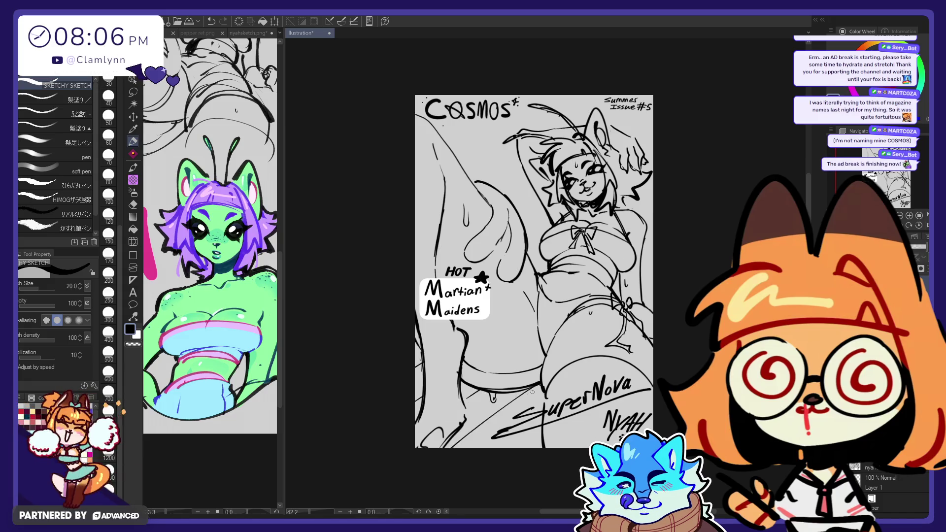
- Sketch lines for the bikini side tie and hip, switching to the eraser for small corrections
left_click_drag(444, 454, 540, 404)
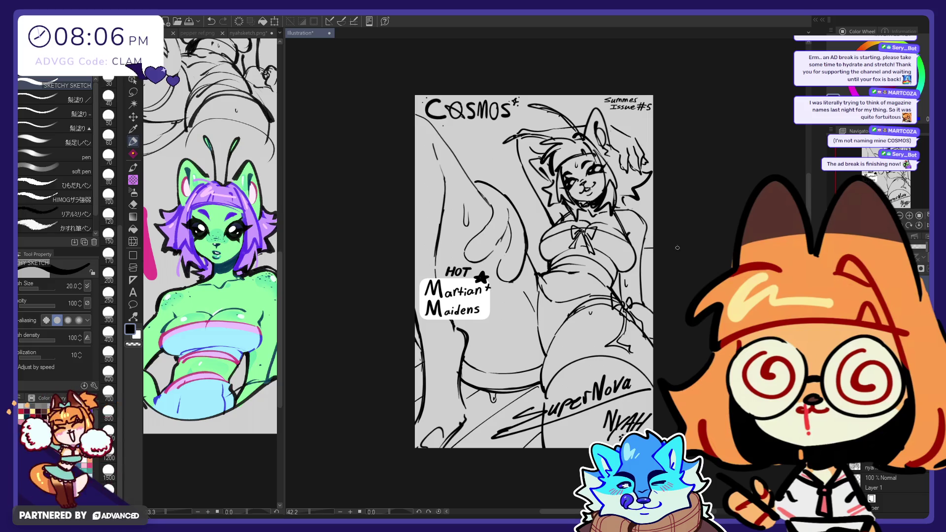
left_click_drag(619, 296, 631, 351)
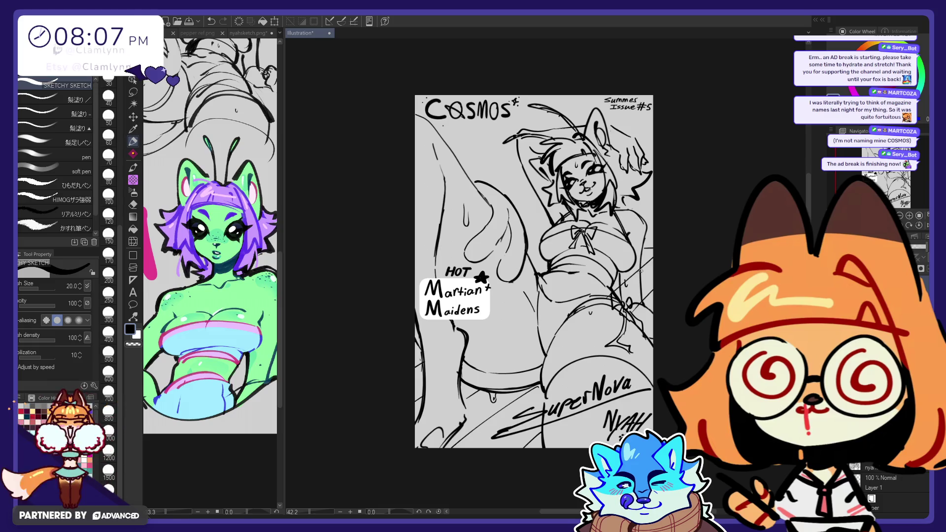
key("e")
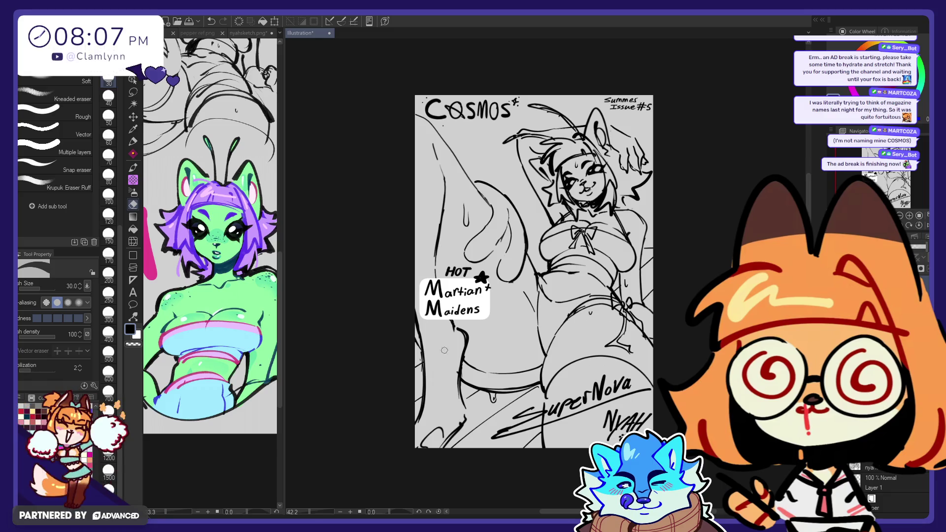
key("p")
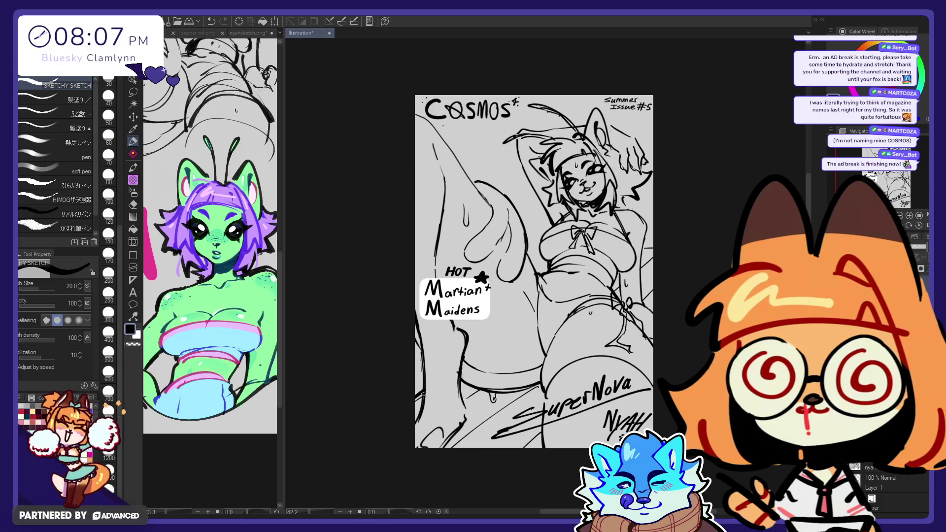
key("e")
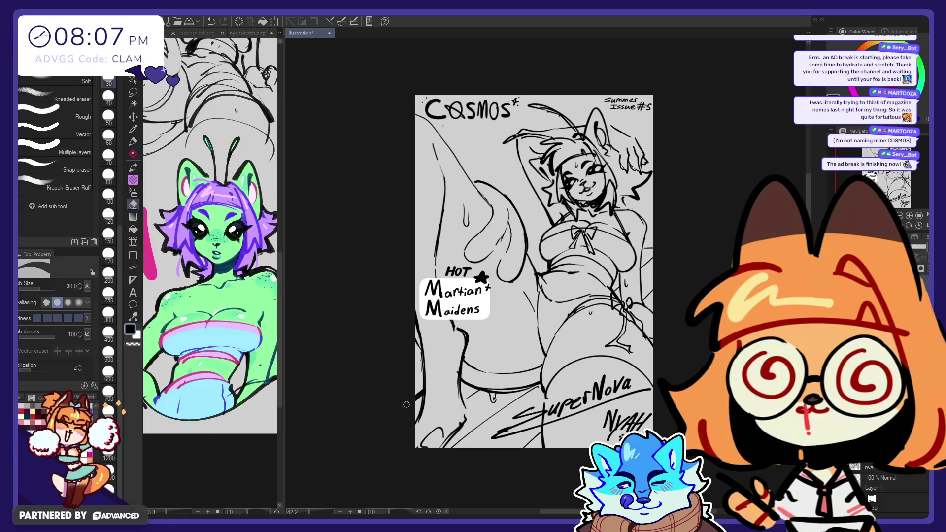
left_click(133, 141)
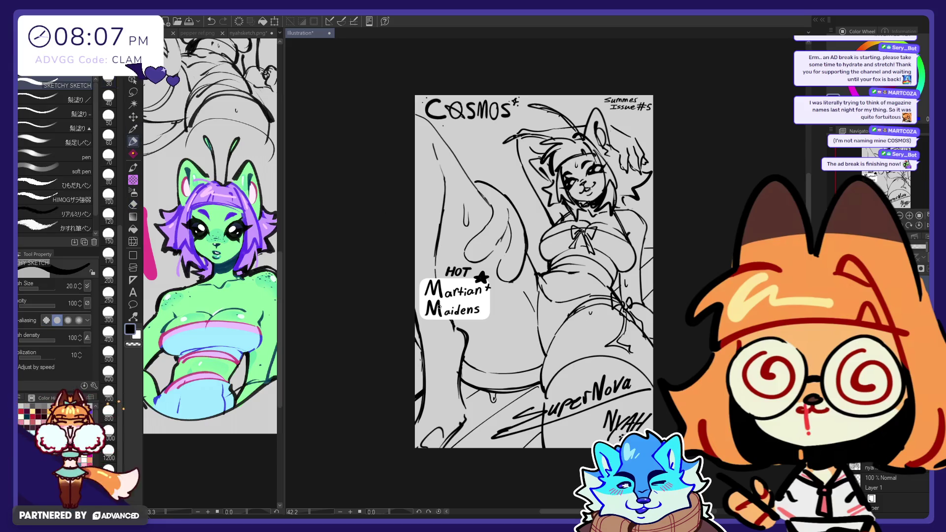
key("e")
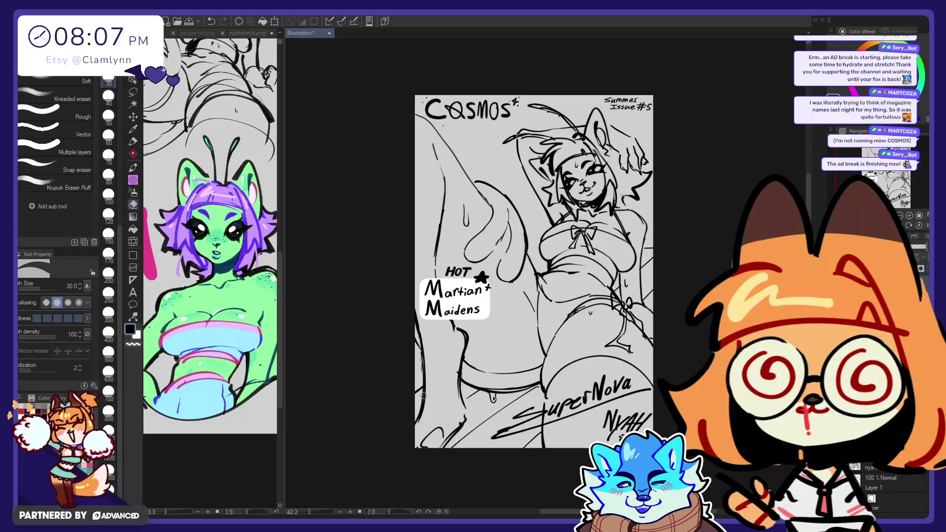
key("p")
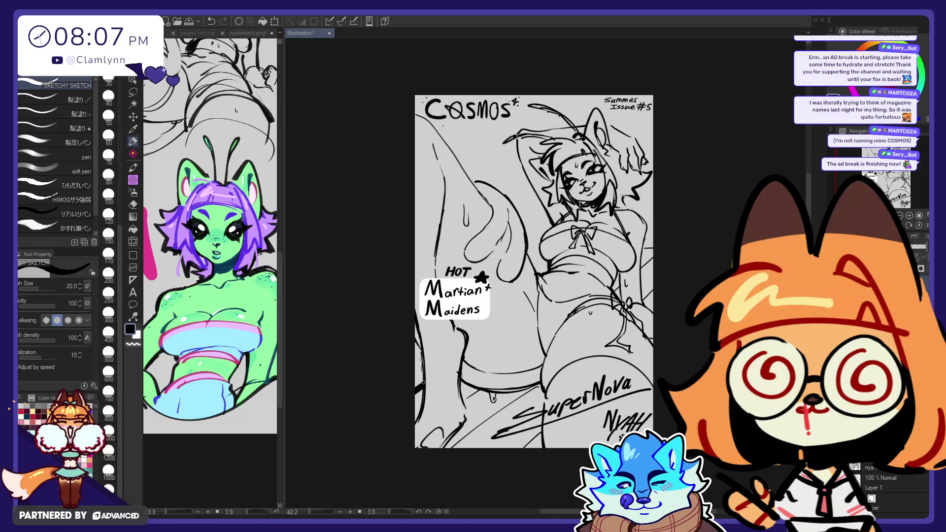
key("e")
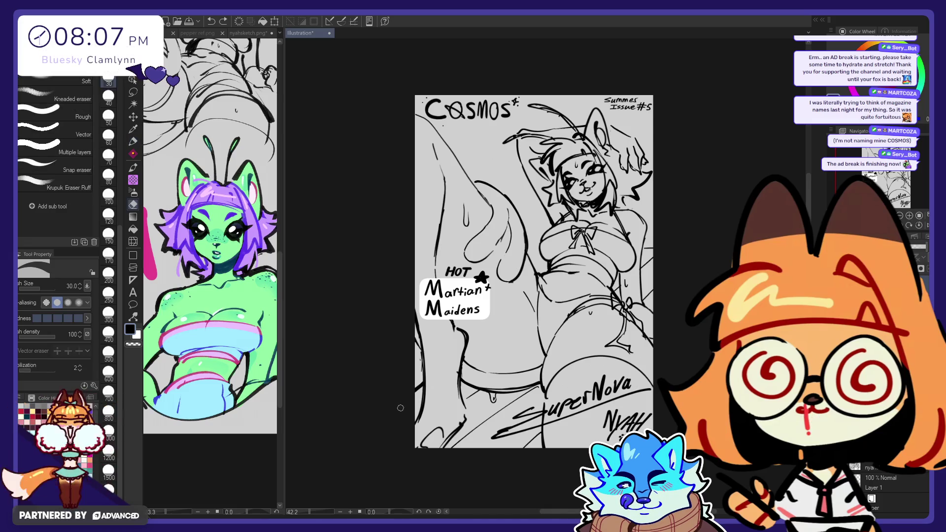
- Lasso-select a stroke near the canvas's left edge, redrawing the selection slightly higher
key("l")
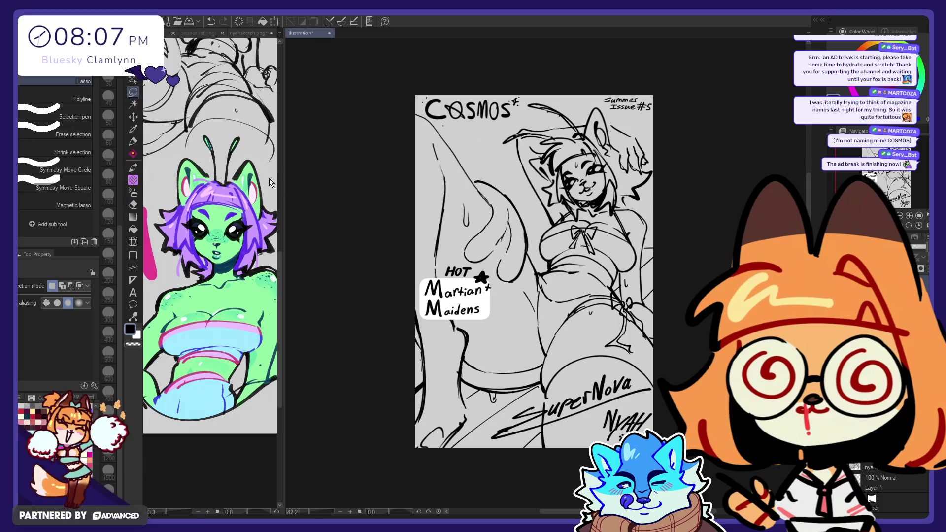
left_click_drag(418, 356, 424, 413)
left_click_drag(420, 350, 423, 410)
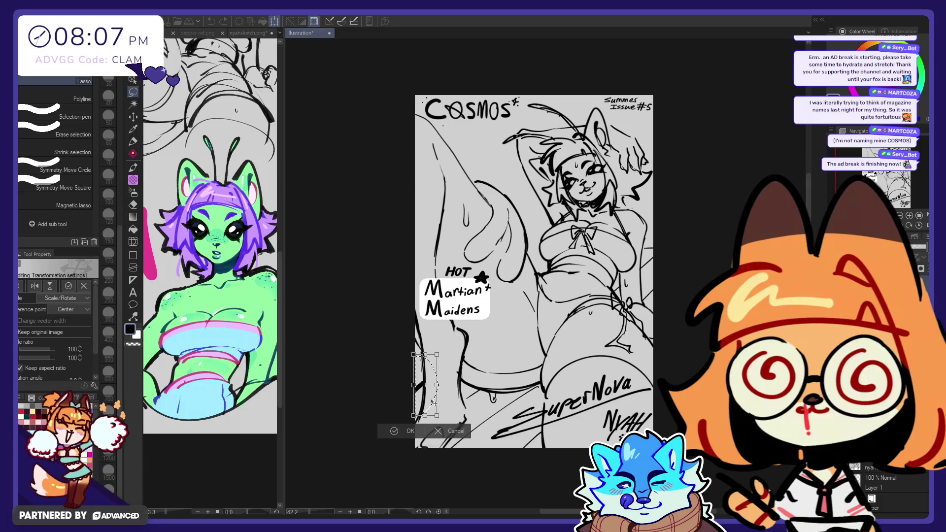
- Drop the selection, return to the pen, and undo the last sketch stroke near the top-left
left_click(422, 436)
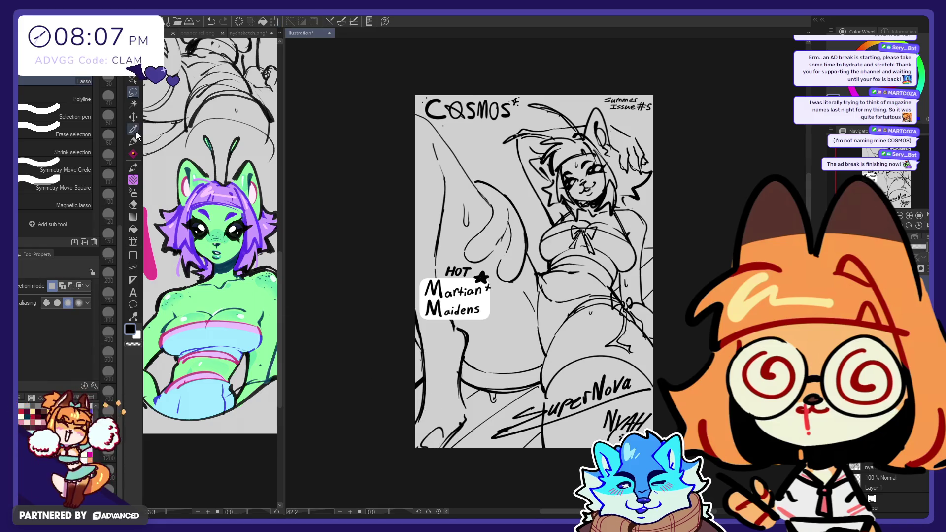
key("p")
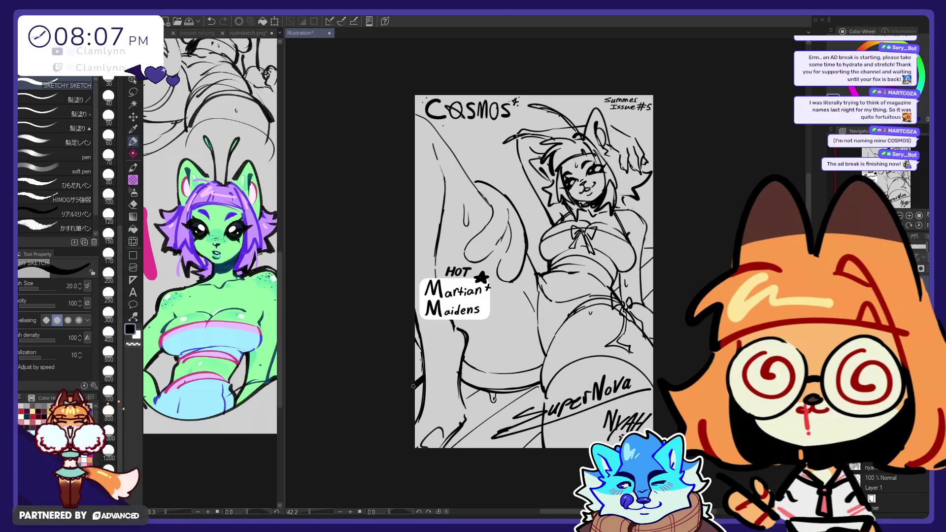
key("e")
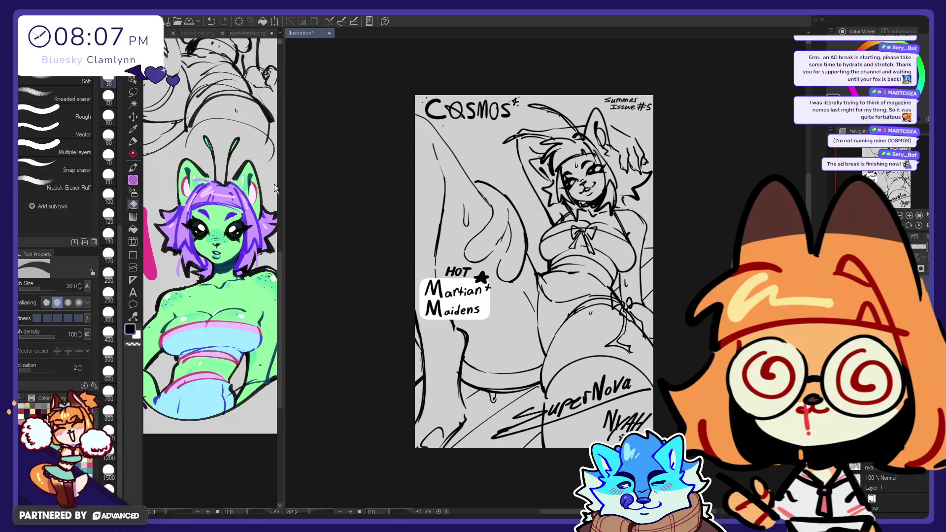
left_click(133, 142)
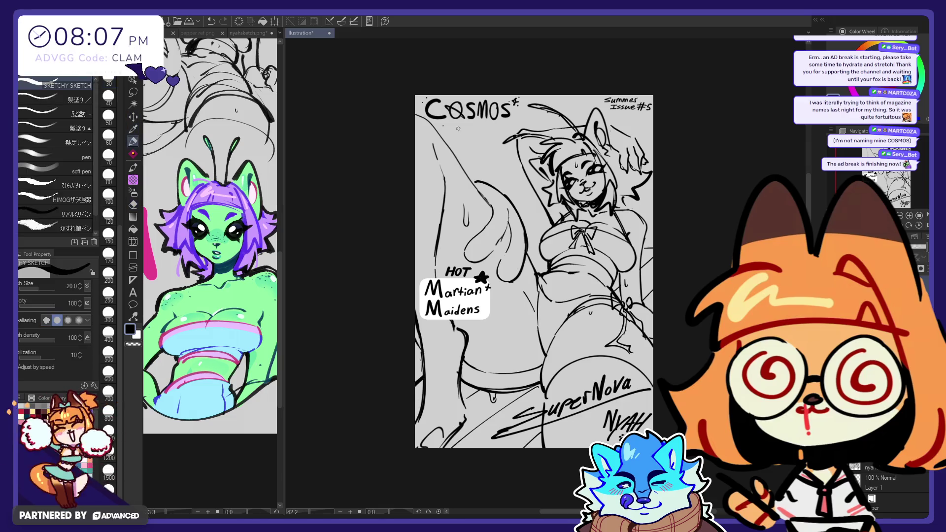
key("ctrl+z")
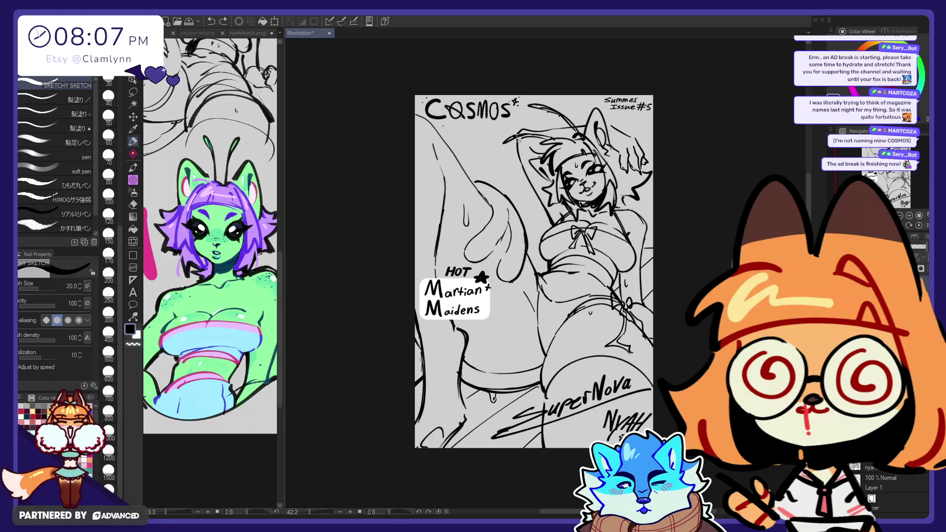
- Sketch a short line near the cover's left edge, then undo the V-shaped line under COSMOS
key("e")
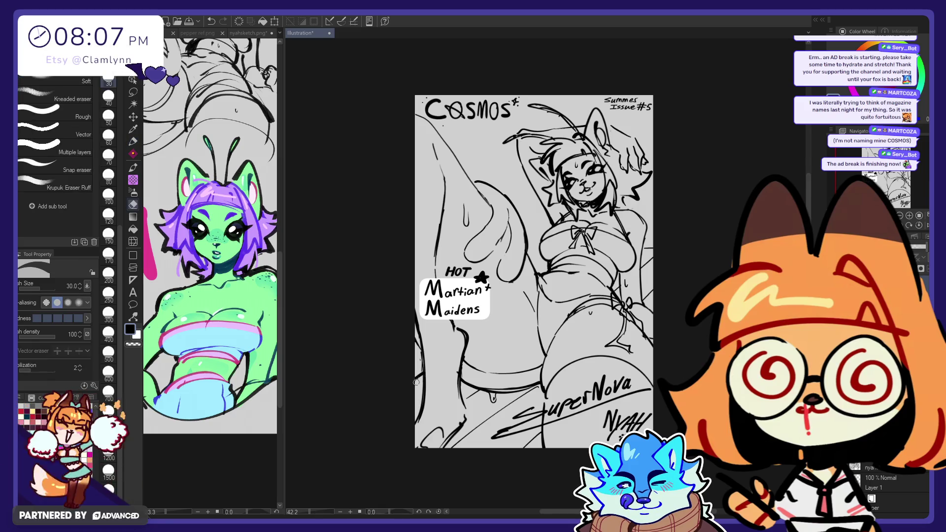
left_click(133, 142)
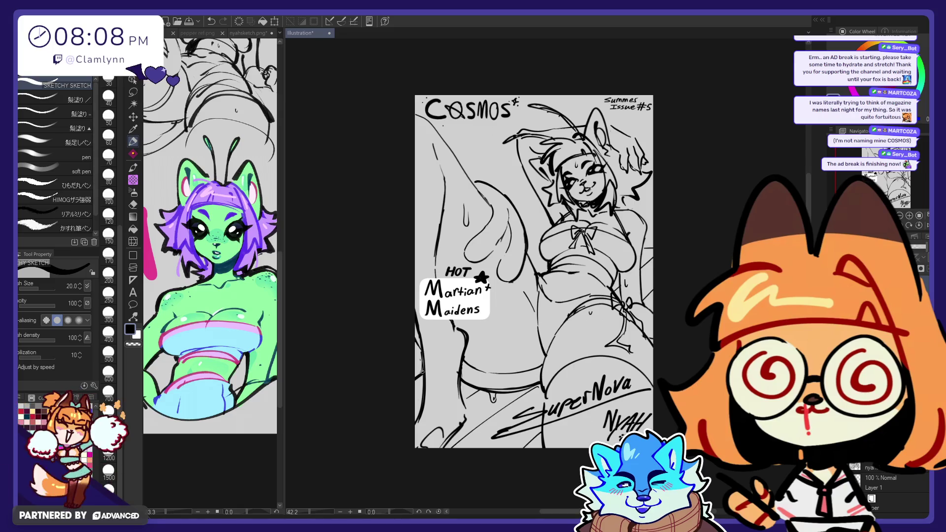
left_click_drag(422, 371, 412, 378)
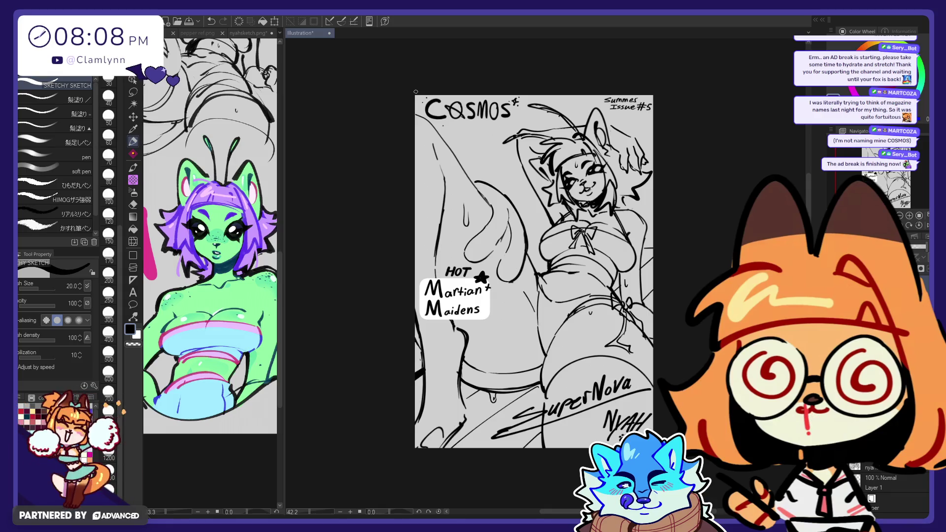
key("ctrl+z")
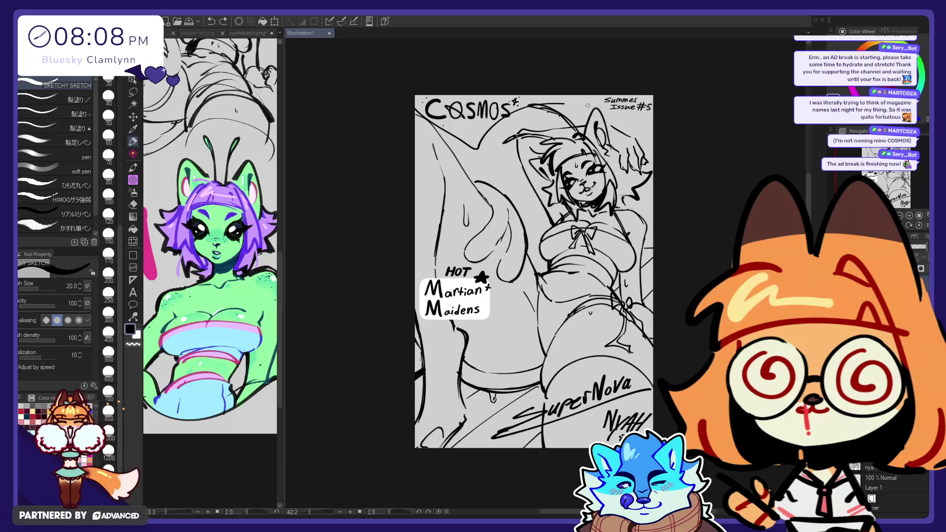
- Redraw the V line under COSMOS, paste a nyahsketch Copy layer, and sample the green skin colour
left_click_drag(585, 97, 401, 132)
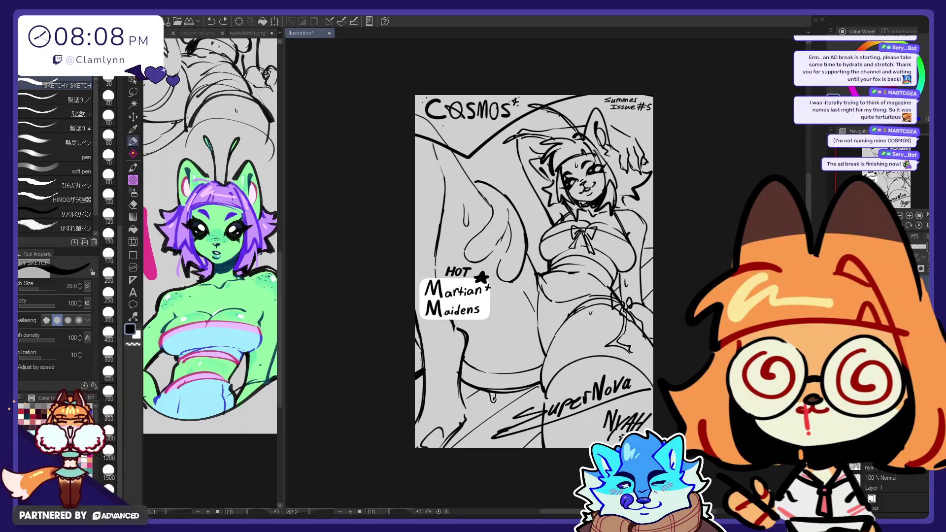
key("ctrl+v")
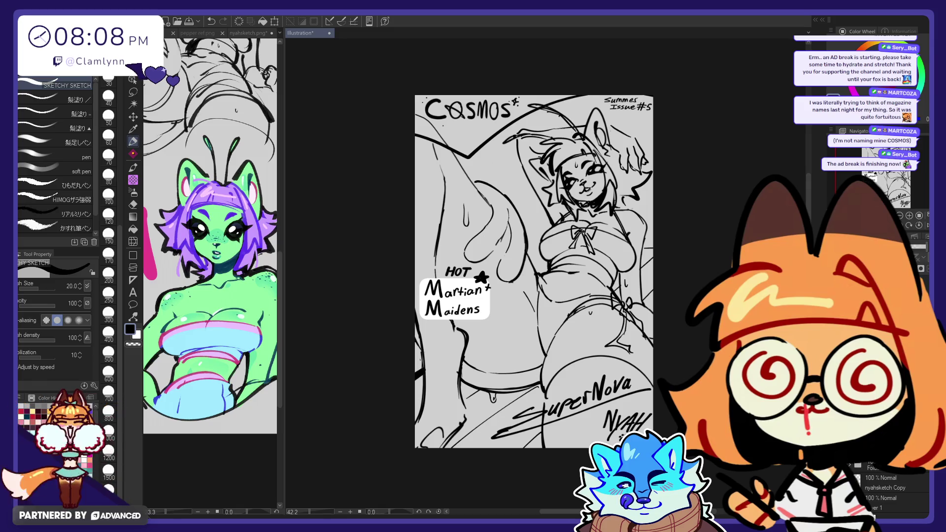
left_click(246, 326, "alt")
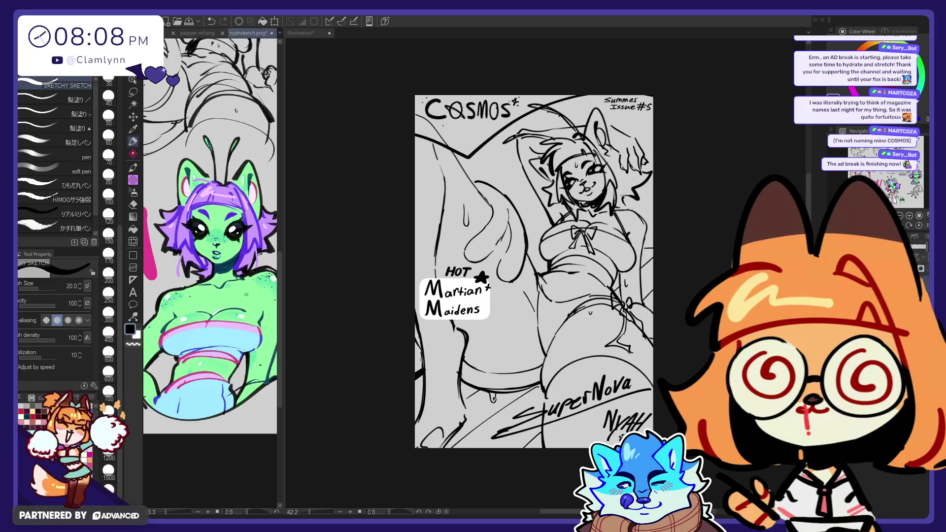
- Paint flat green over the collar, chest, both ears and the top of the head
key("p")
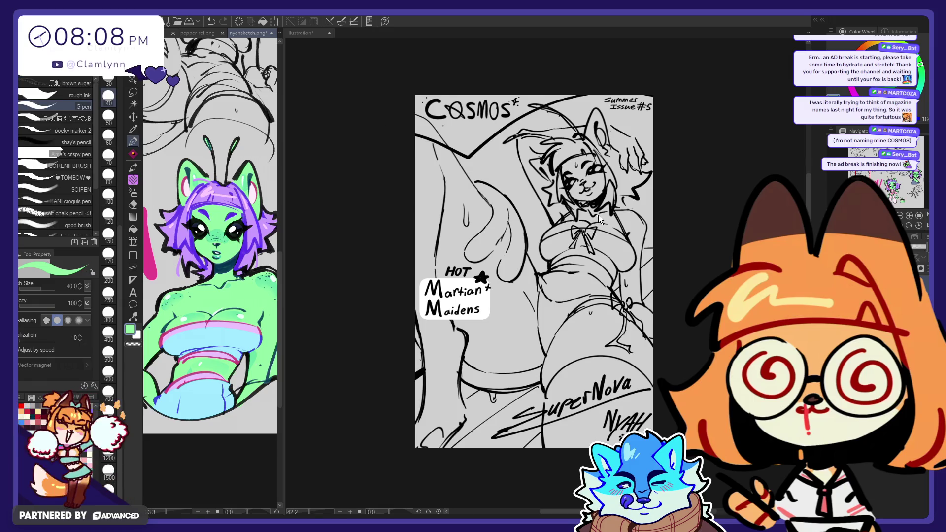
mouse_move(598, 214)
left_mouse_down()
mouse_move(579, 216)
mouse_move(613, 221)
left_mouse_up()
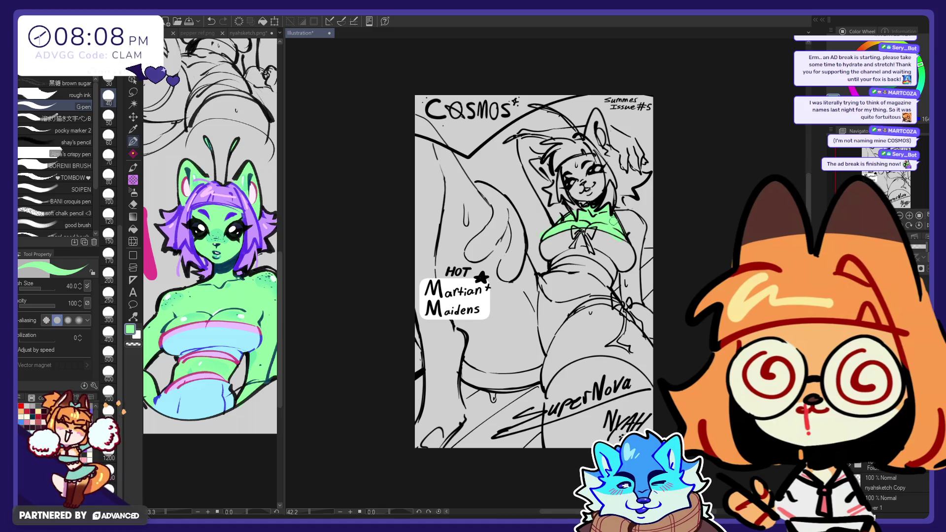
left_click_drag(619, 215, 644, 231)
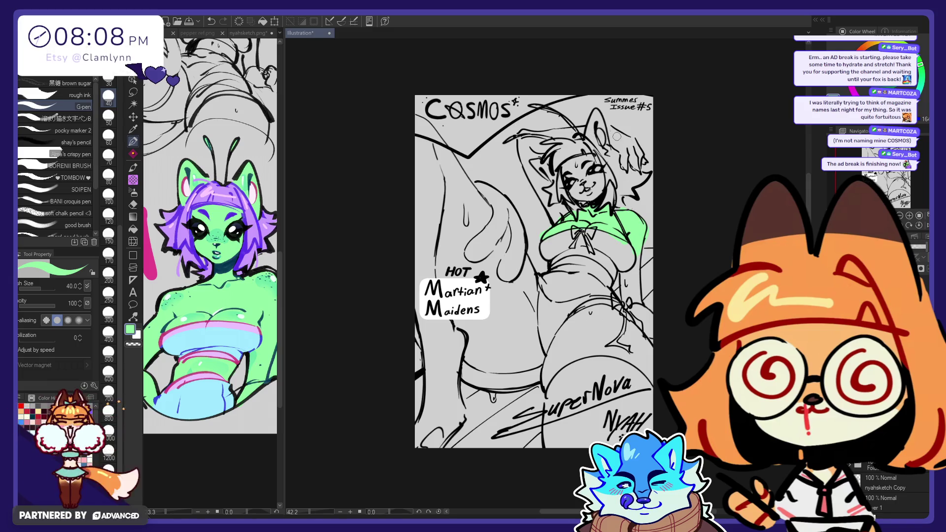
left_click_drag(616, 143, 634, 165)
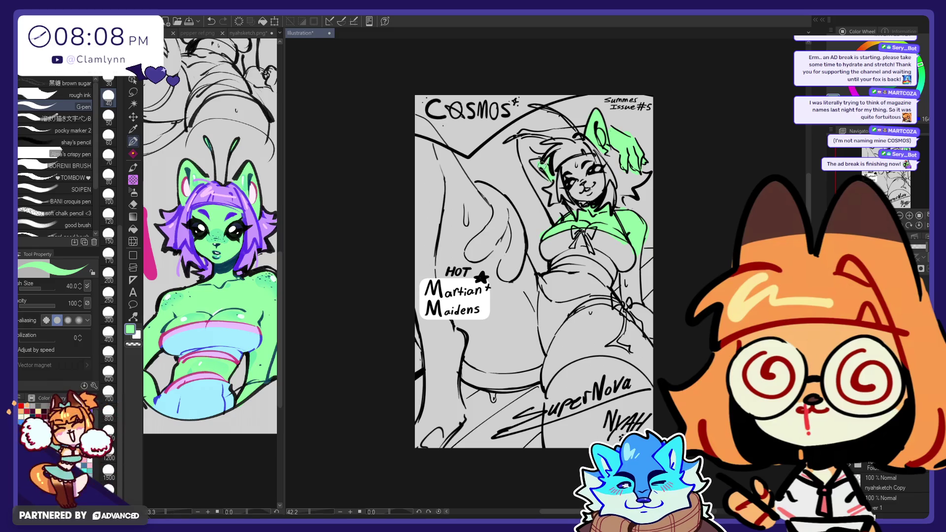
mouse_move(541, 166)
left_mouse_down()
mouse_move(522, 138)
mouse_move(549, 181)
left_mouse_up()
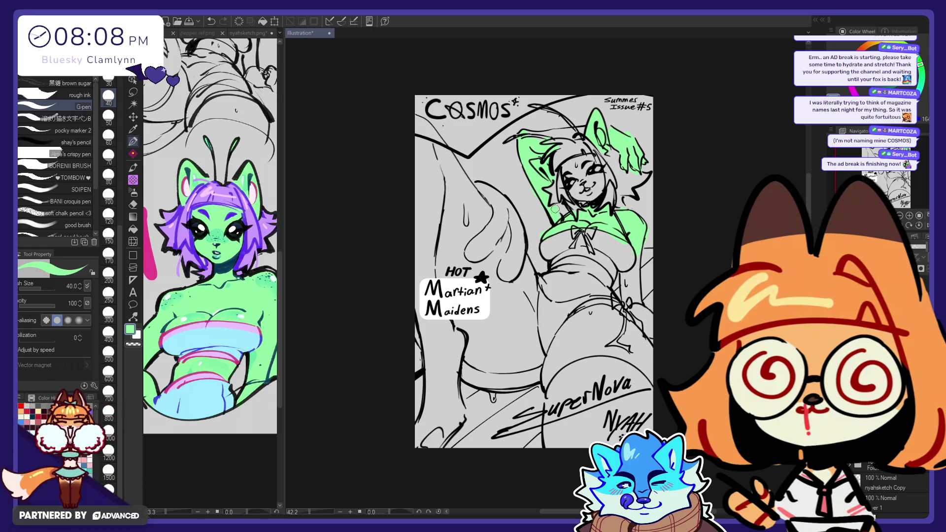
left_click_drag(559, 133, 584, 131)
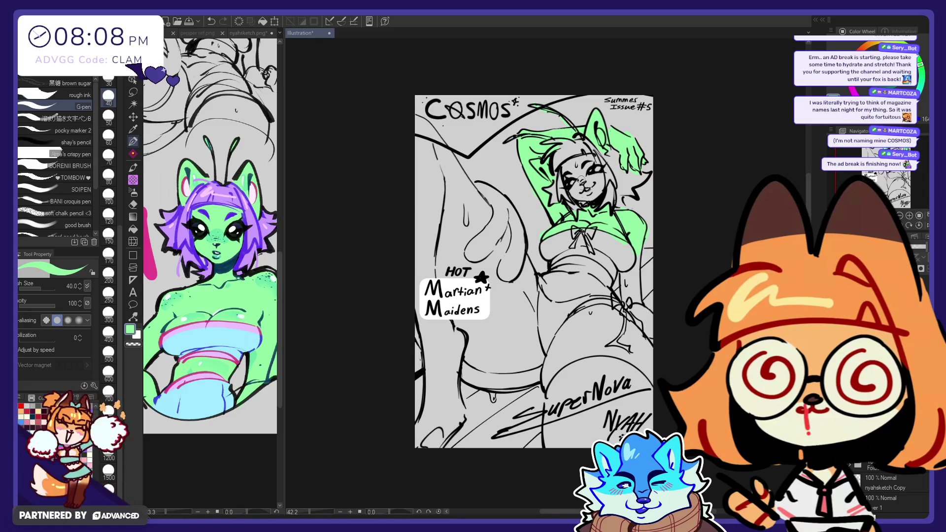
- Fill the belly, lower belly and thigh with the same flat green
mouse_move(564, 272)
left_mouse_down()
mouse_move(580, 266)
mouse_move(609, 283)
mouse_move(542, 292)
left_mouse_up()
mouse_move(589, 317)
left_mouse_down()
mouse_move(562, 335)
mouse_move(552, 367)
left_mouse_up()
left_click_drag(572, 169, 590, 191)
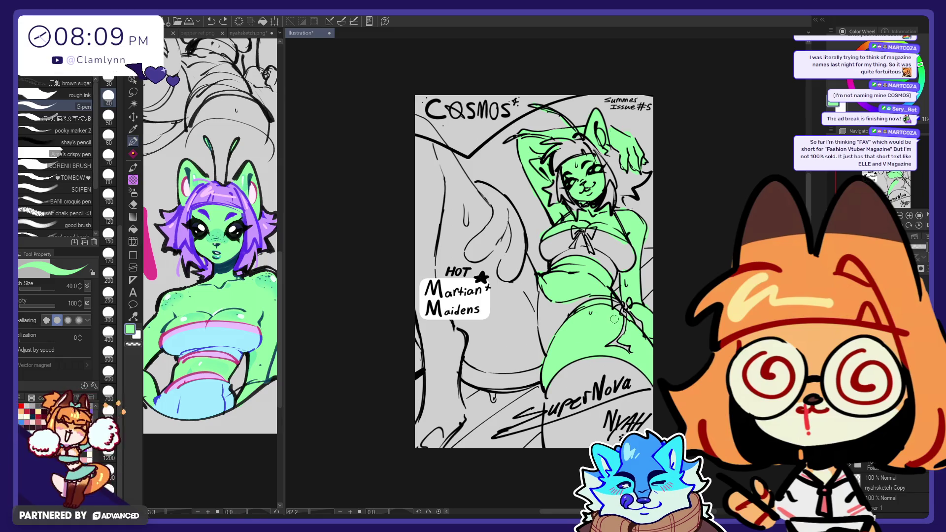
key("e")
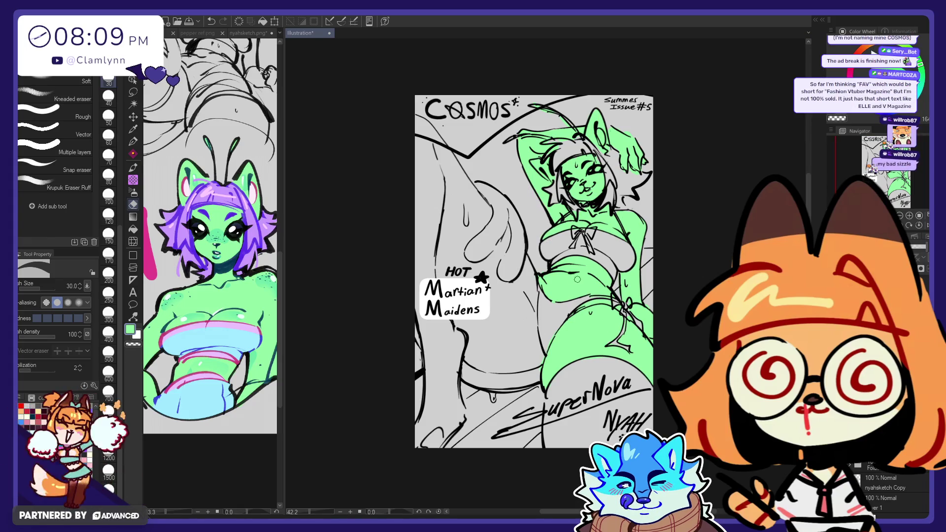
- Paint green down the side of the body and over the lower-left leg
left_click(134, 140)
left_click_drag(527, 271, 522, 319)
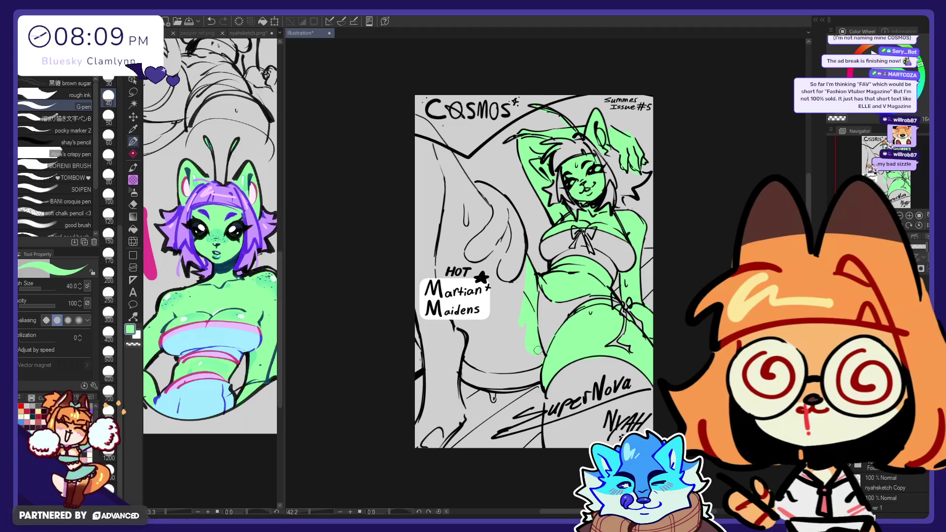
mouse_move(537, 350)
left_mouse_down()
mouse_move(480, 374)
mouse_move(450, 355)
left_mouse_up()
- At brush size 100, fill the foreground leg green, undoing the stray lower-leg stroke
left_click(109, 195)
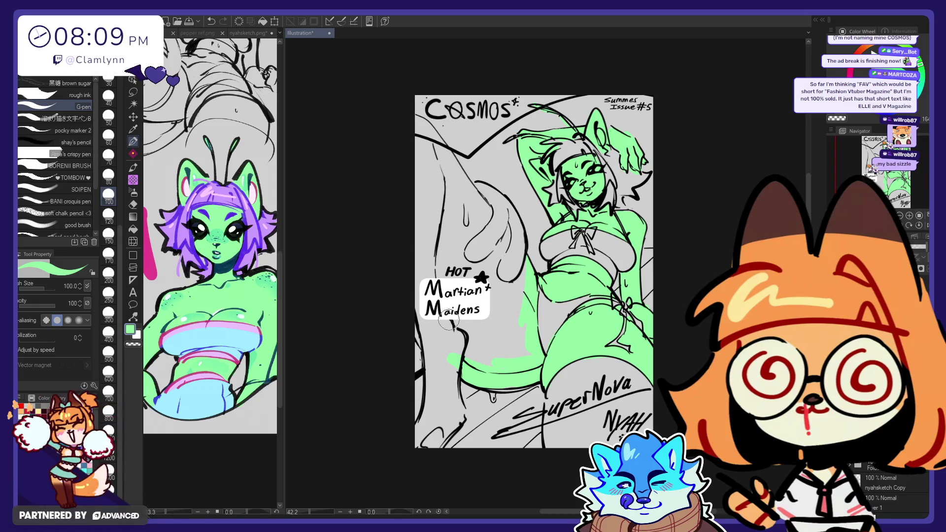
left_click_drag(497, 291, 519, 337)
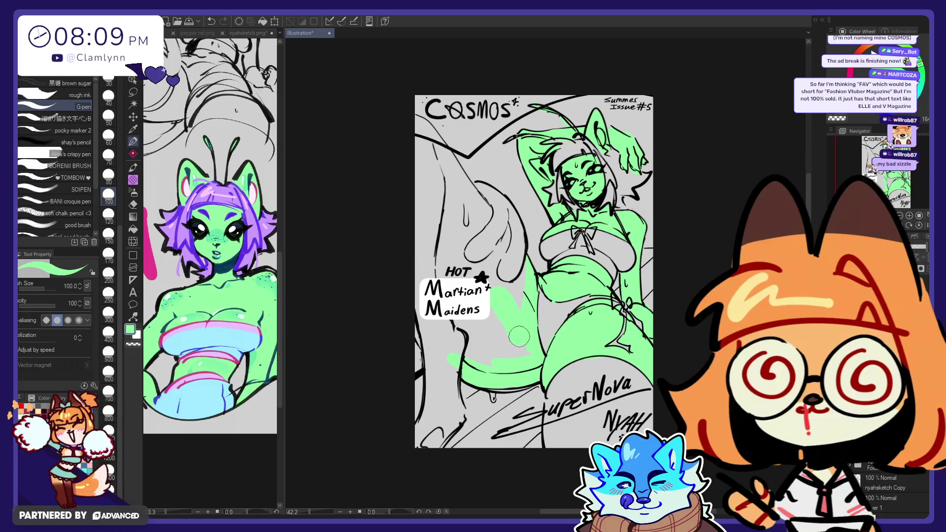
mouse_move(515, 267)
left_mouse_down()
mouse_move(475, 335)
mouse_move(430, 317)
mouse_move(486, 221)
left_mouse_up()
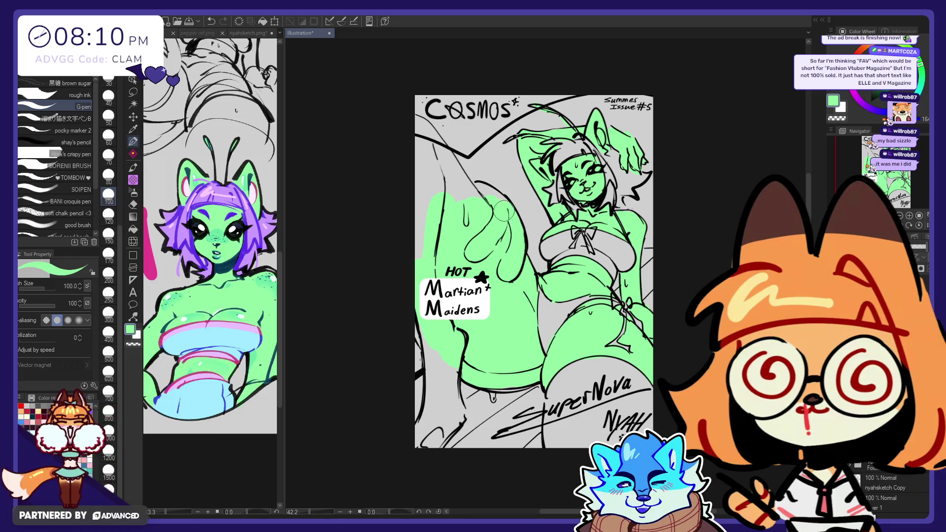
left_click_drag(484, 197, 463, 221)
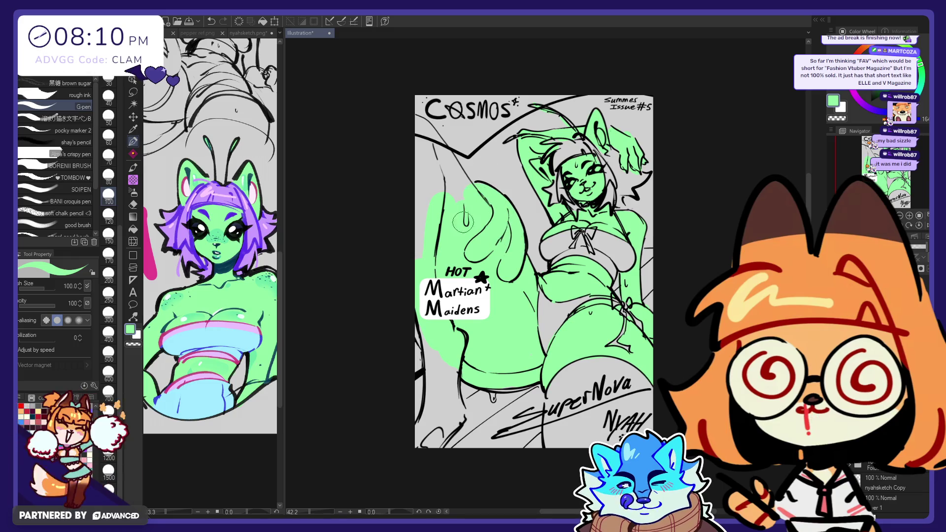
left_click_drag(458, 183, 419, 146)
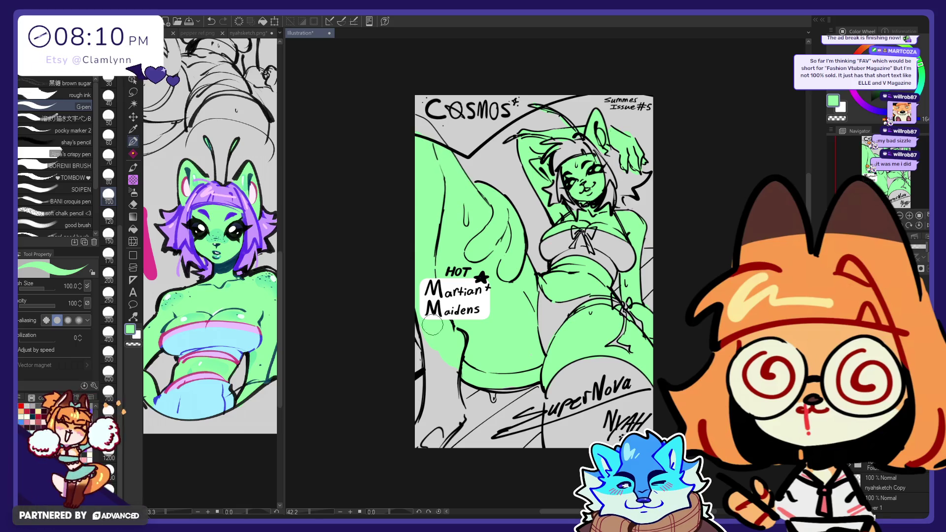
left_click_drag(416, 310, 452, 375)
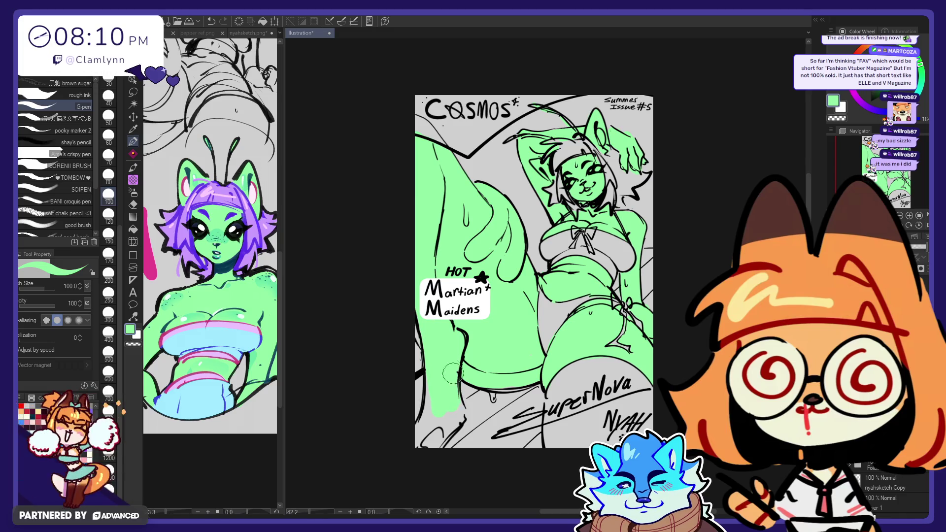
key("ctrl+z")
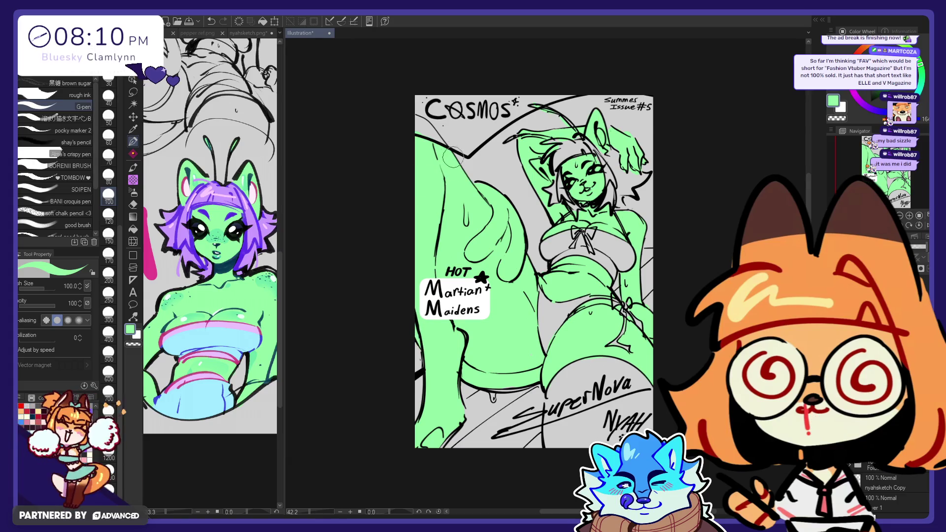
- Make small eraser corrections to the green fill, switching between eraser and pen
key("e")
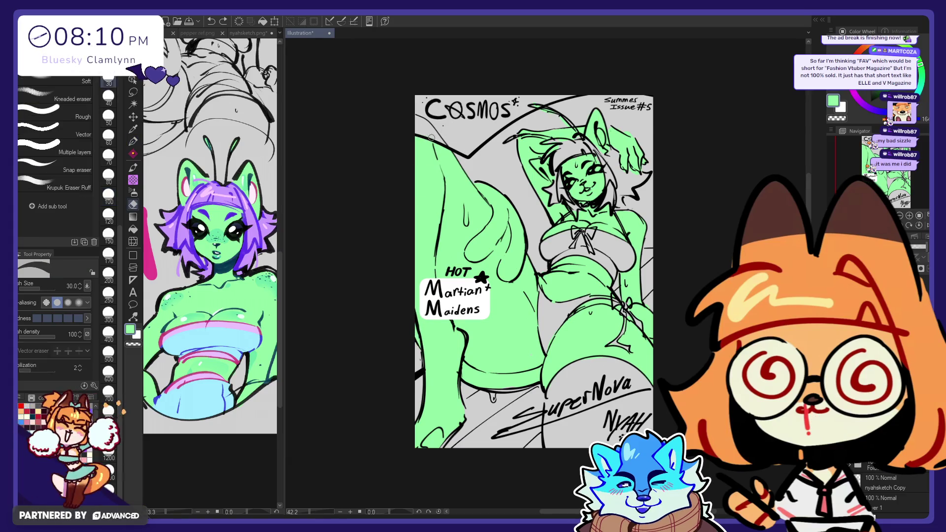
key("p")
key("e")
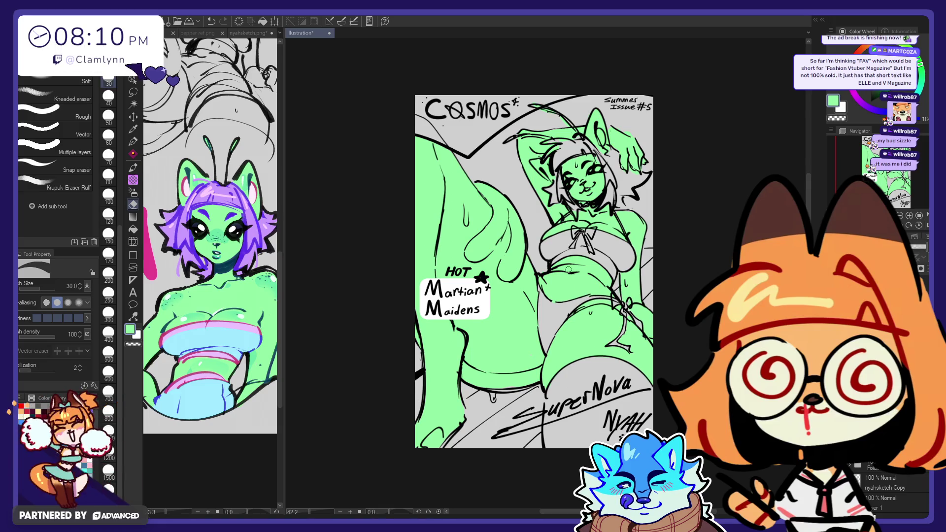
left_click(133, 141)
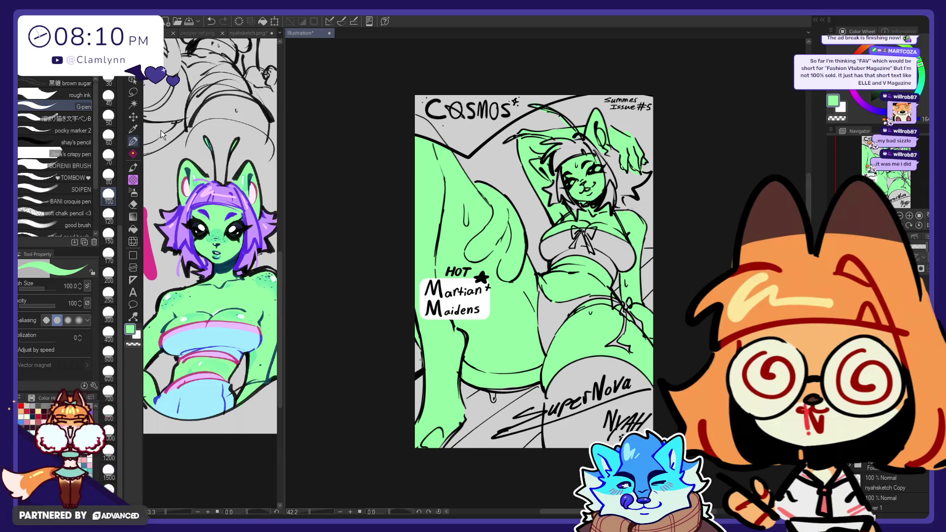
key("e")
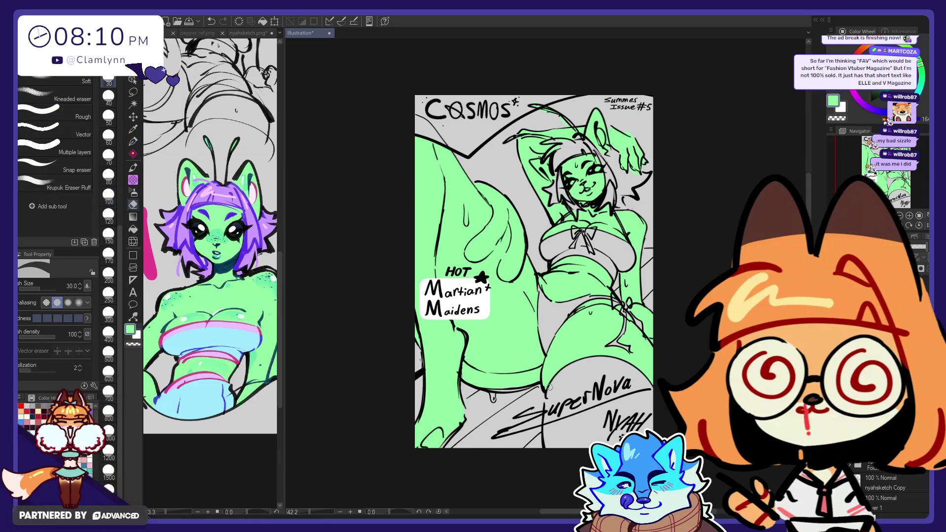
key("p")
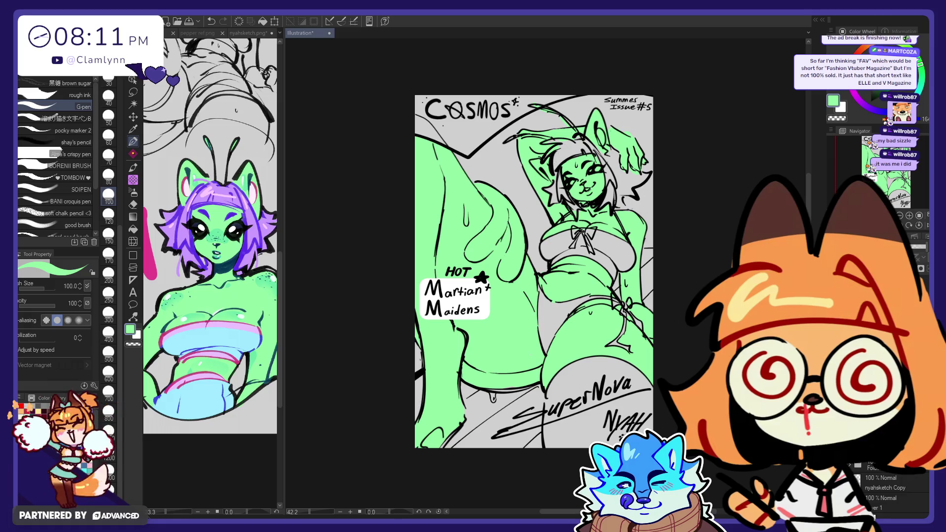
key("e")
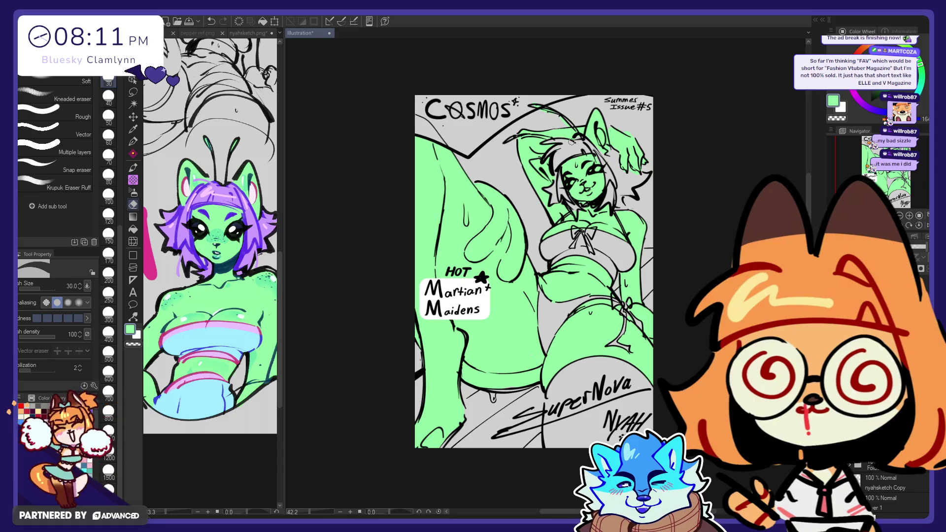
key("p")
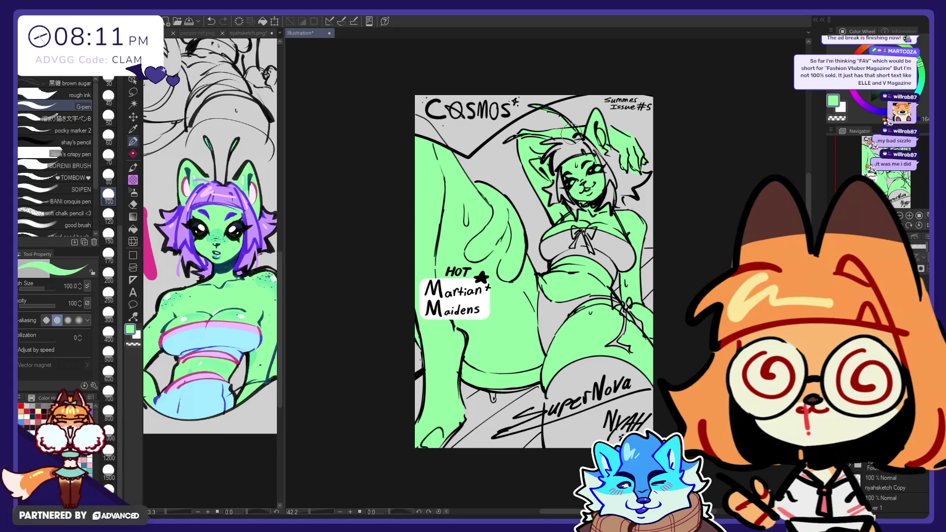
key("e")
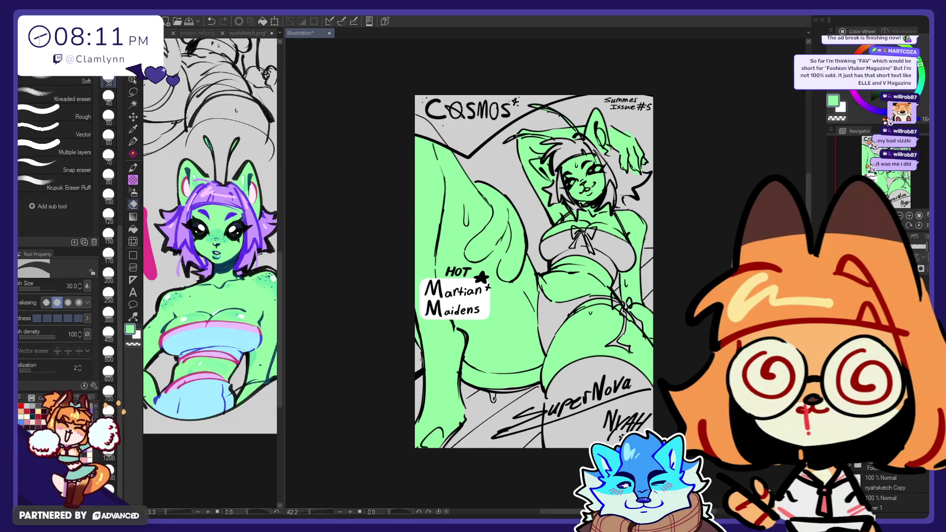
- Sample the purple hair colour from the reference and paint the cover girl's hair with it
scroll(869, 472, "up", 1)
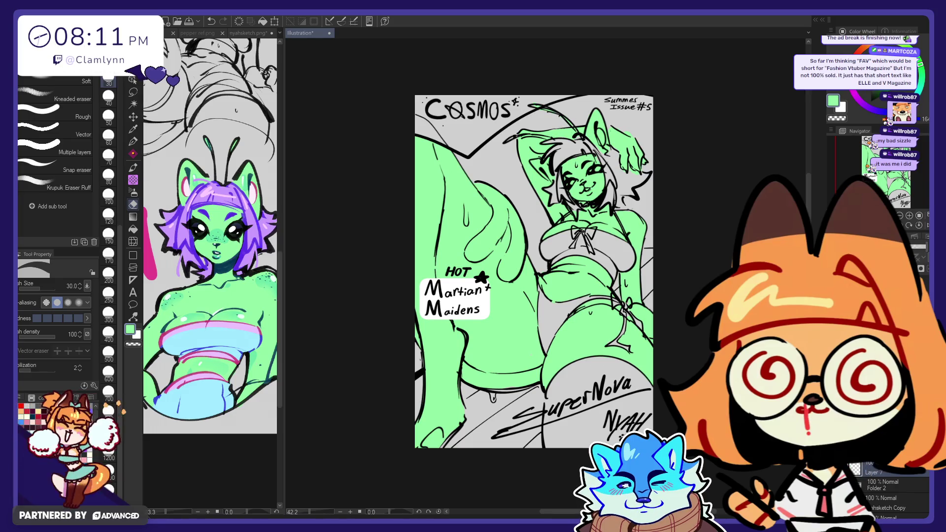
left_click(197, 207, "alt")
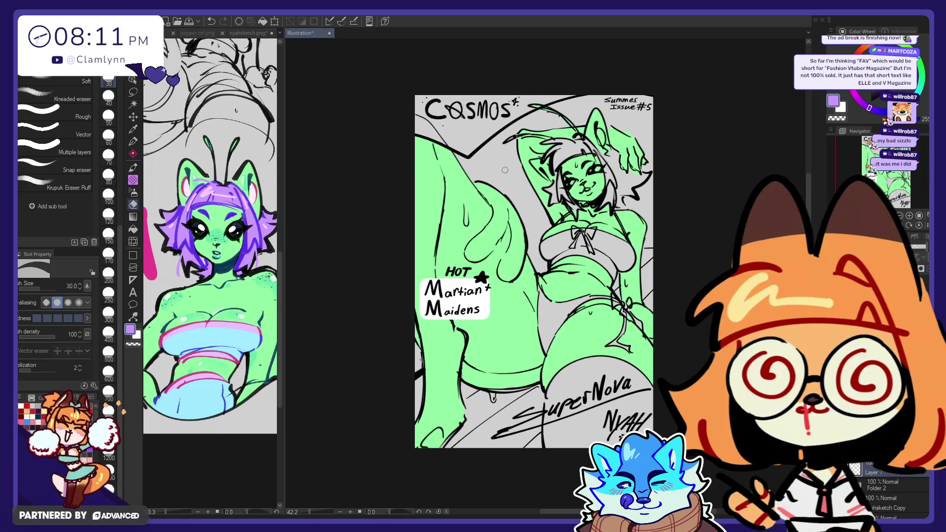
key("p")
left_click_drag(579, 147, 614, 170)
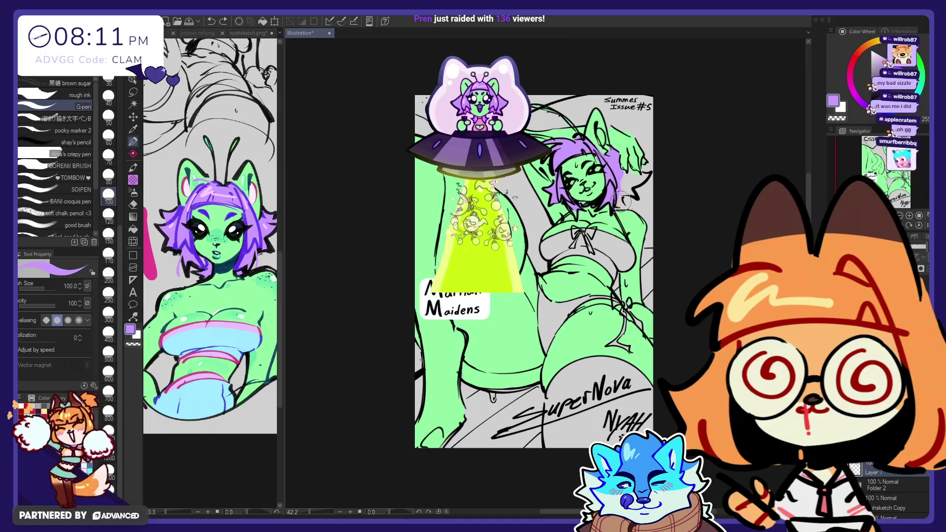
- Fill the gap and extend the purple along the hair's right edge
left_click_drag(625, 190, 635, 180)
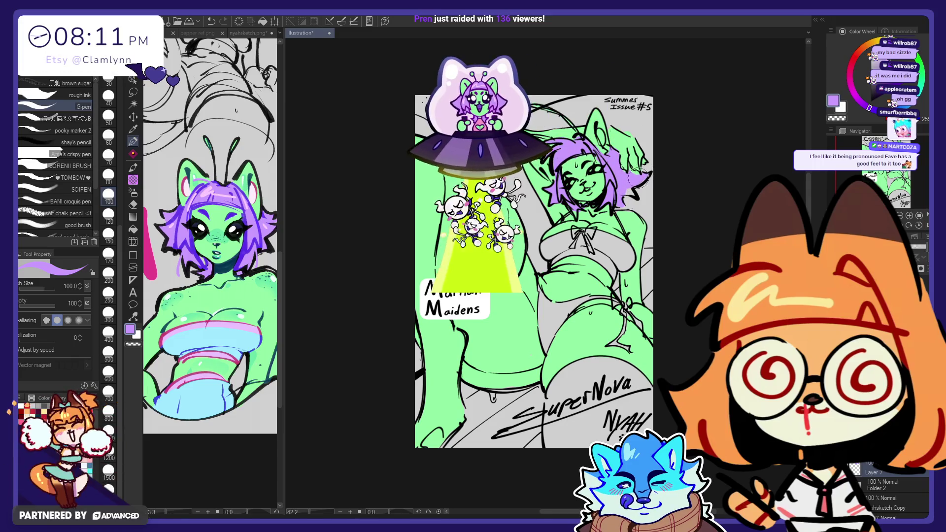
key("e")
key("p")
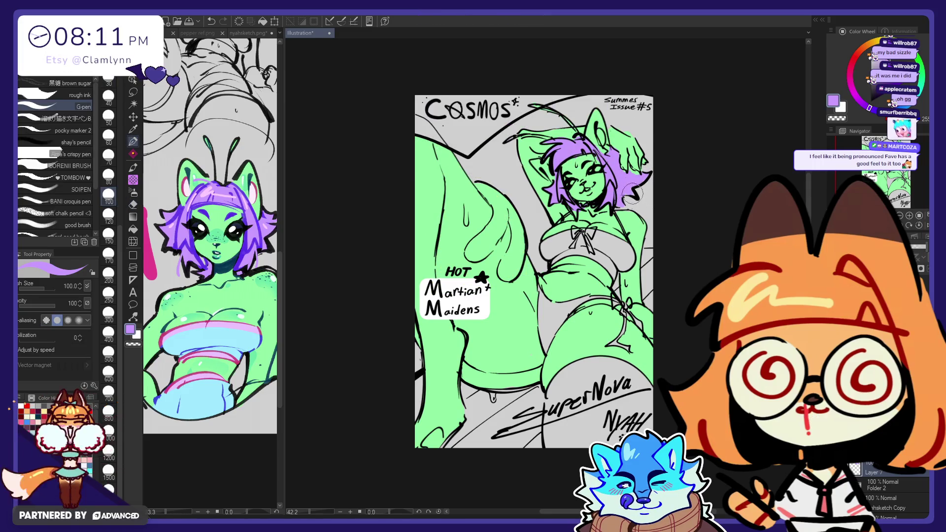
left_click_drag(628, 189, 636, 172)
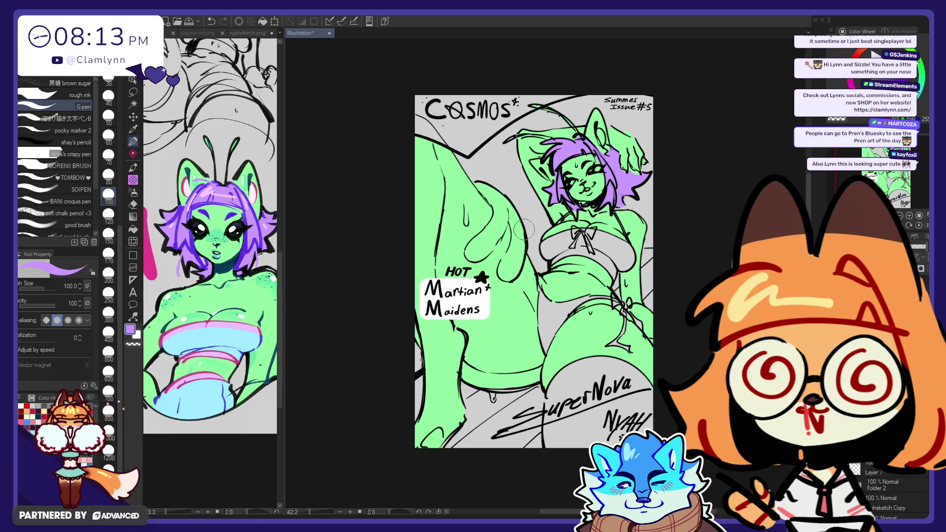
- Pick the green skin colour again and paint the leg by SuperNova toward the cover's bottom
key("e")
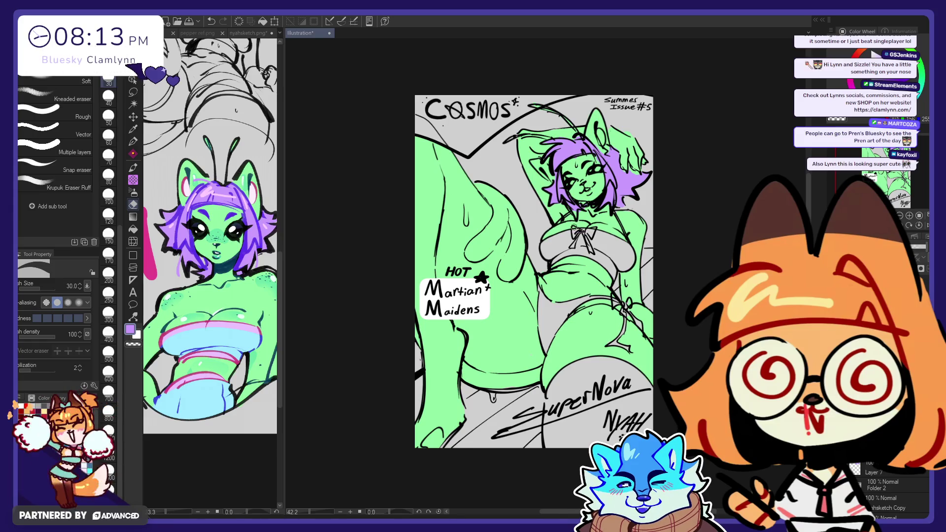
left_click(133, 141)
key("e")
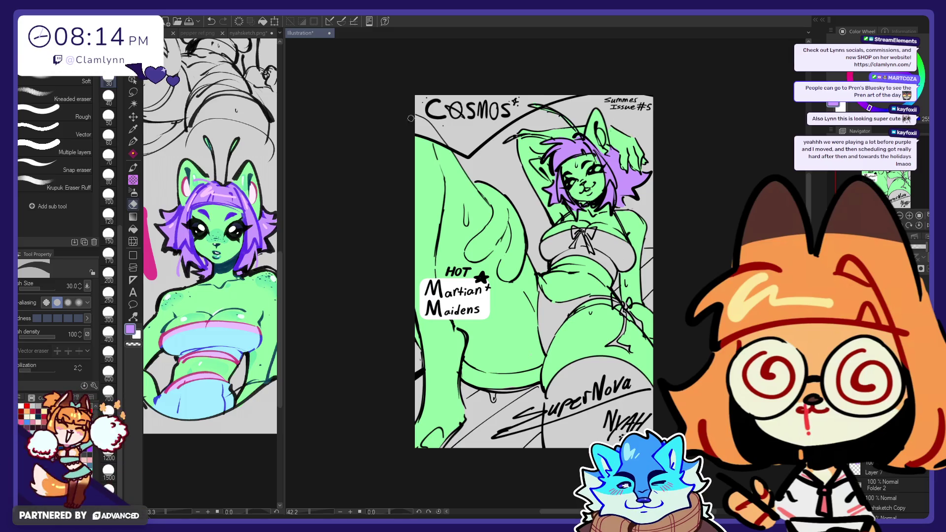
left_click(132, 142)
left_click(524, 149, "alt")
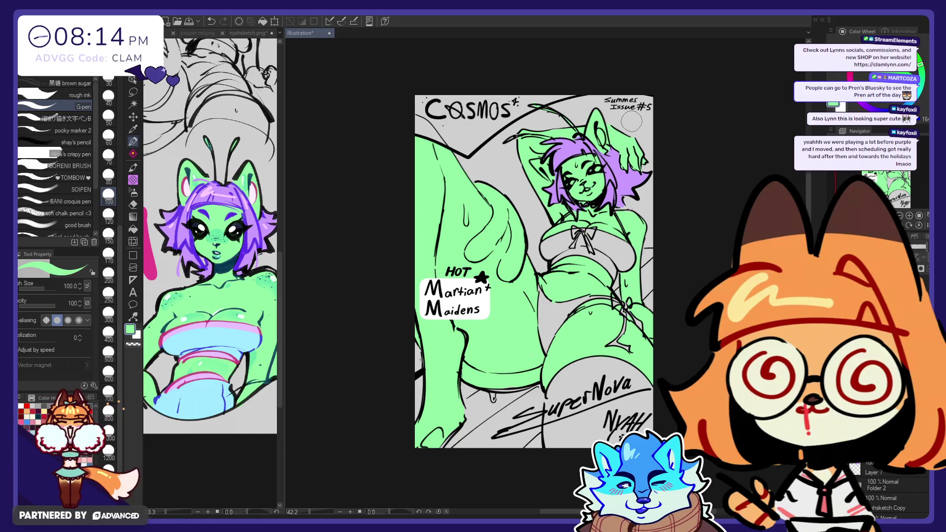
key("e")
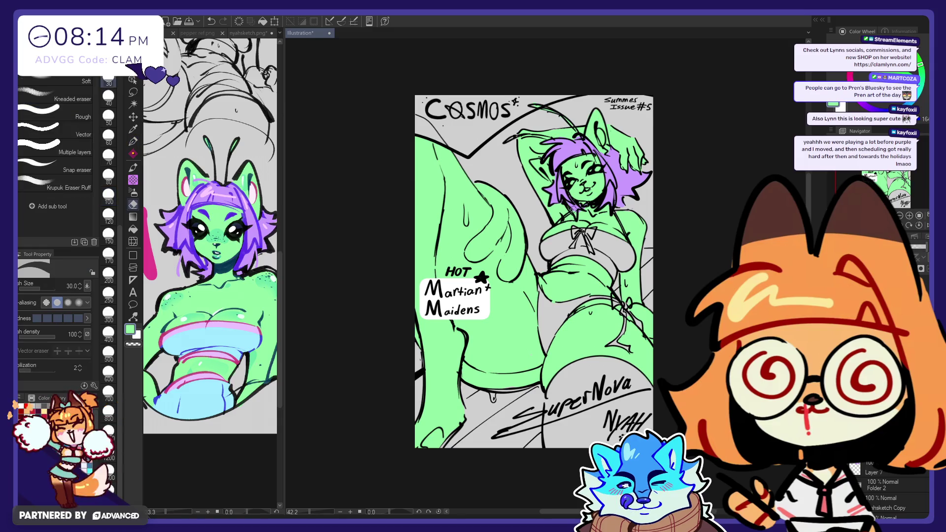
key("p")
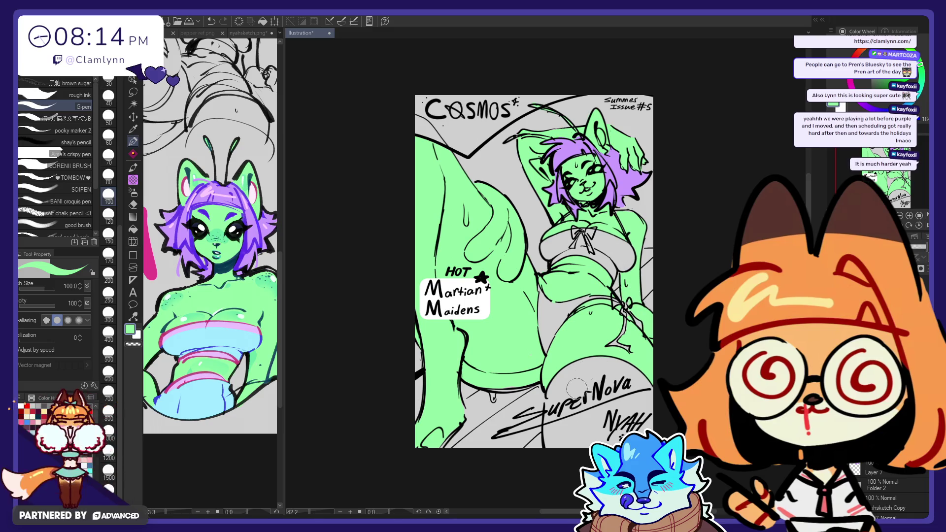
left_click_drag(562, 411, 556, 391)
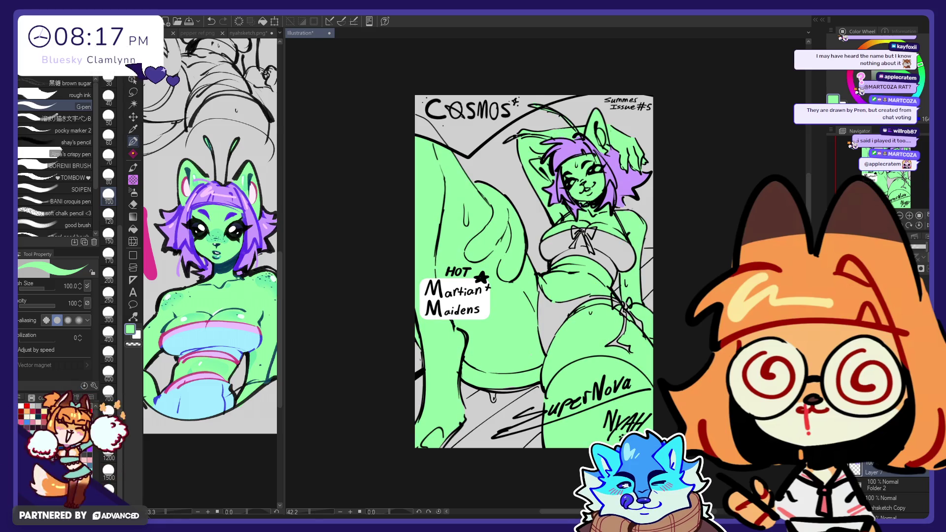
- Add a new empty layer, Layer 8
key("ctrl+shift+n")
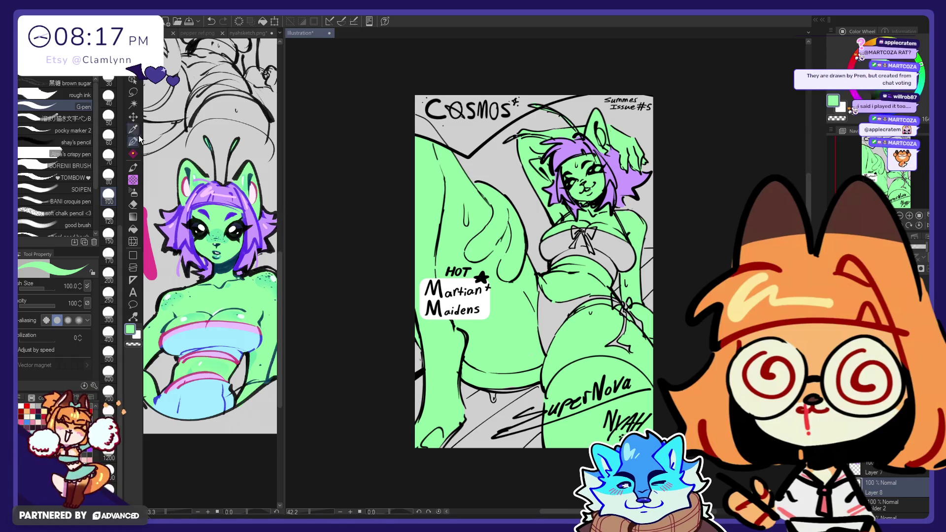
- Try the reference's pink on the bikini top, then undo the pink patch
left_click(150, 256, "alt")
key("ctrl+Tab")
mouse_move(569, 231)
left_mouse_down()
mouse_move(616, 256)
mouse_move(613, 276)
mouse_move(591, 229)
mouse_move(611, 241)
left_mouse_up()
key("ctrl+z")
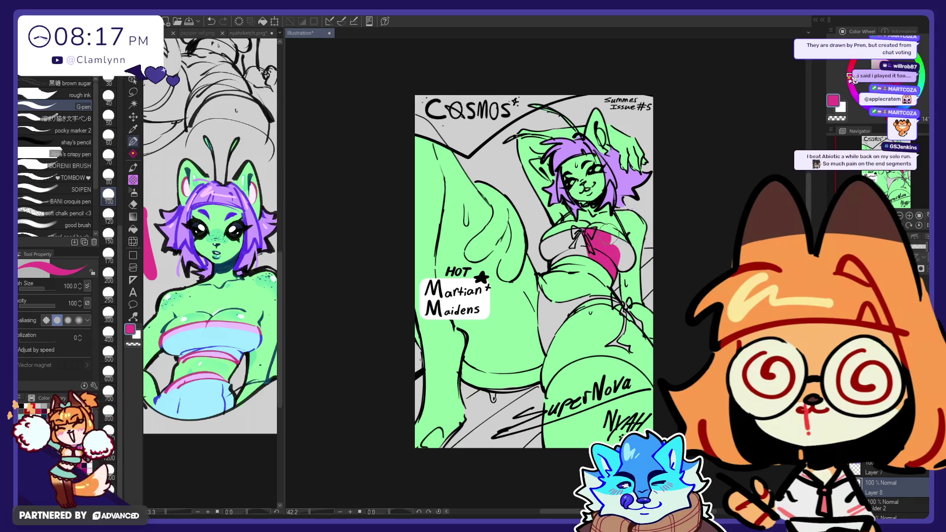
key("ctrl+z")
key("ctrl+z")
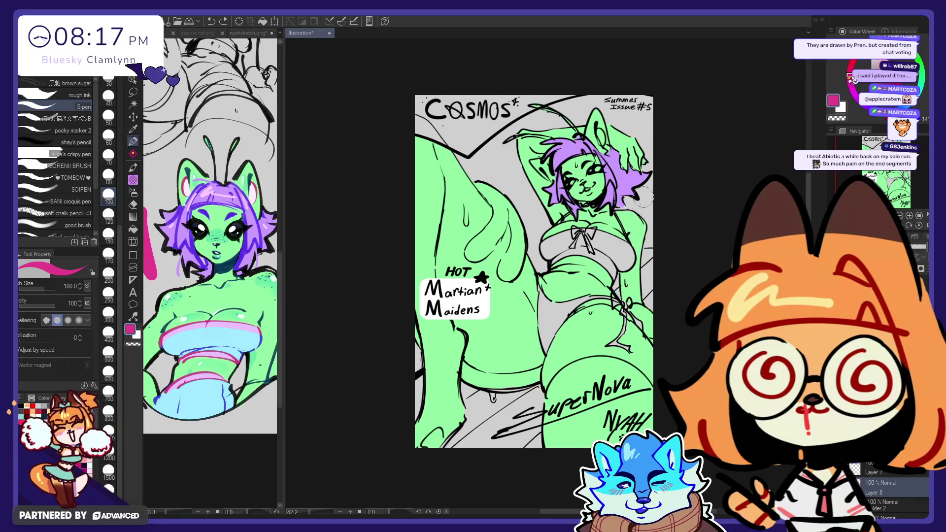
- Switch to dark navy and paint the bikini top, including its left edge
left_click(643, 197, "alt")
left_click(854, 78)
left_click_drag(602, 223, 602, 270)
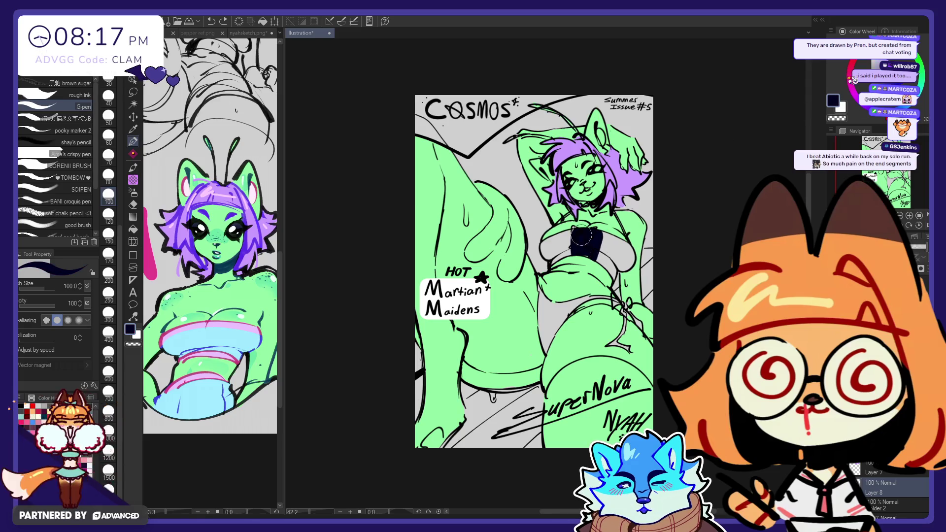
key("ctrl+z")
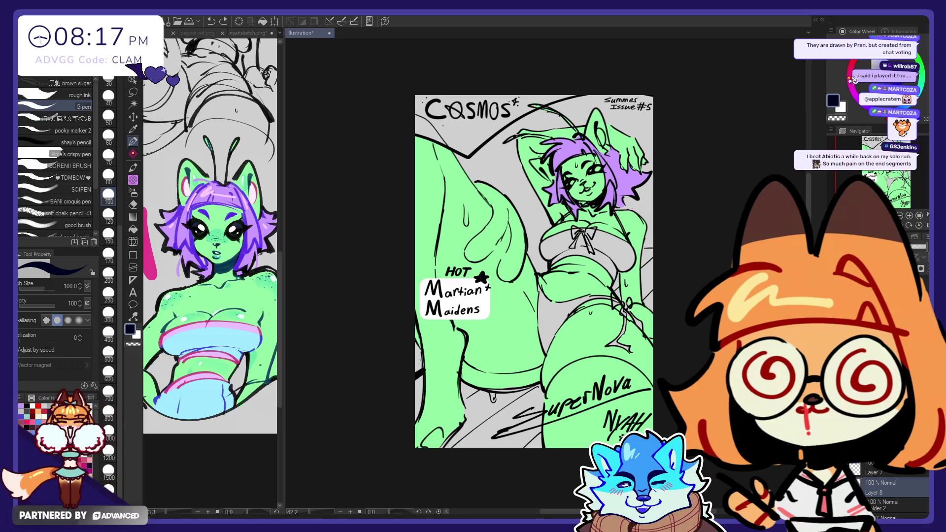
mouse_move(565, 254)
left_mouse_down()
mouse_move(606, 266)
mouse_move(623, 252)
left_mouse_up()
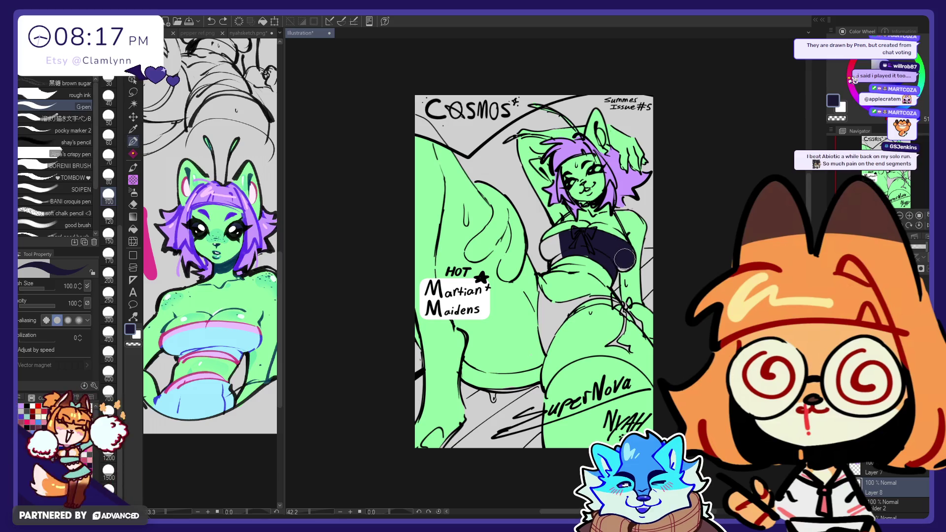
mouse_move(561, 258)
left_mouse_down()
mouse_move(555, 242)
mouse_move(541, 295)
left_mouse_up()
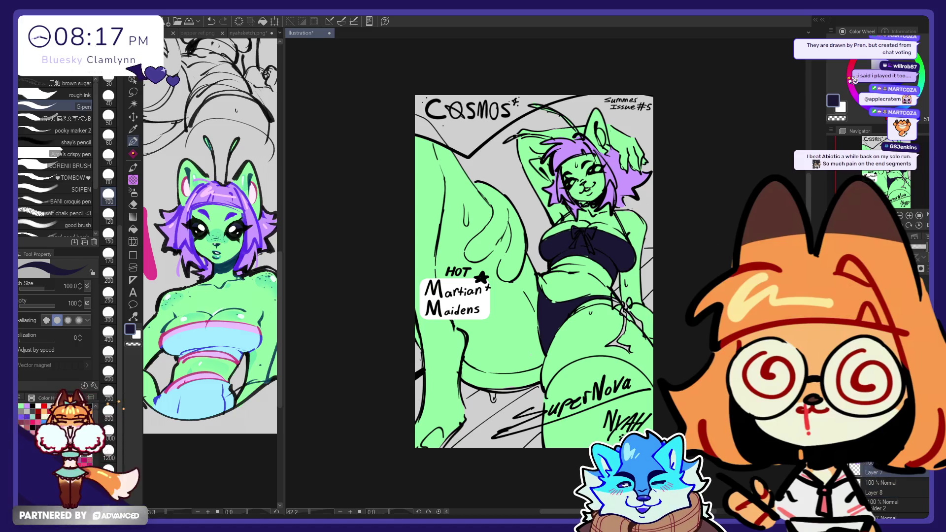
- Clean up with the eraser, swap the drawing colour to white, and return to the Illustration document
key("e")
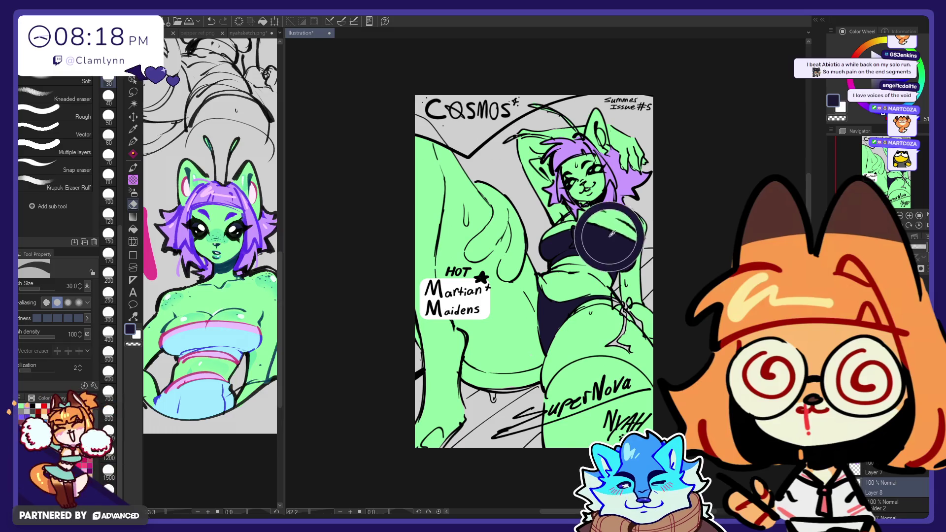
key("p")
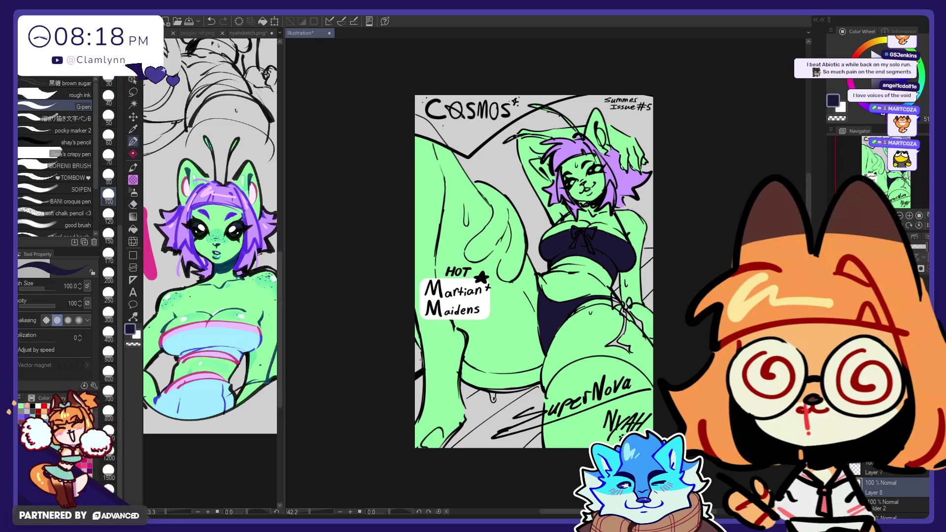
key("x")
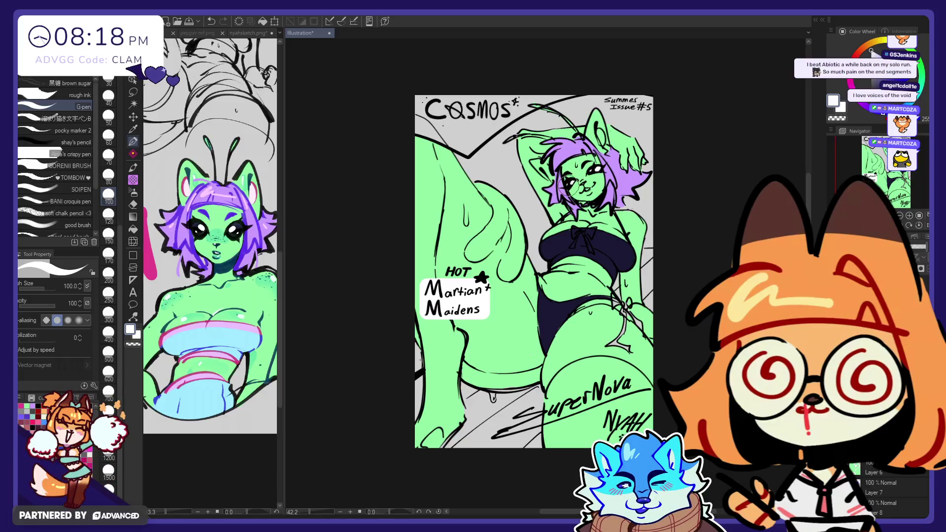
key("e")
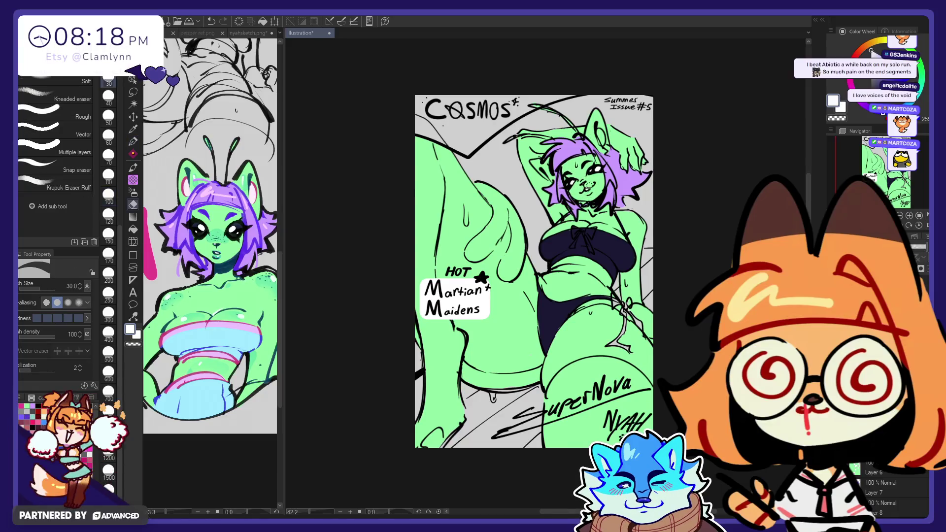
key("p")
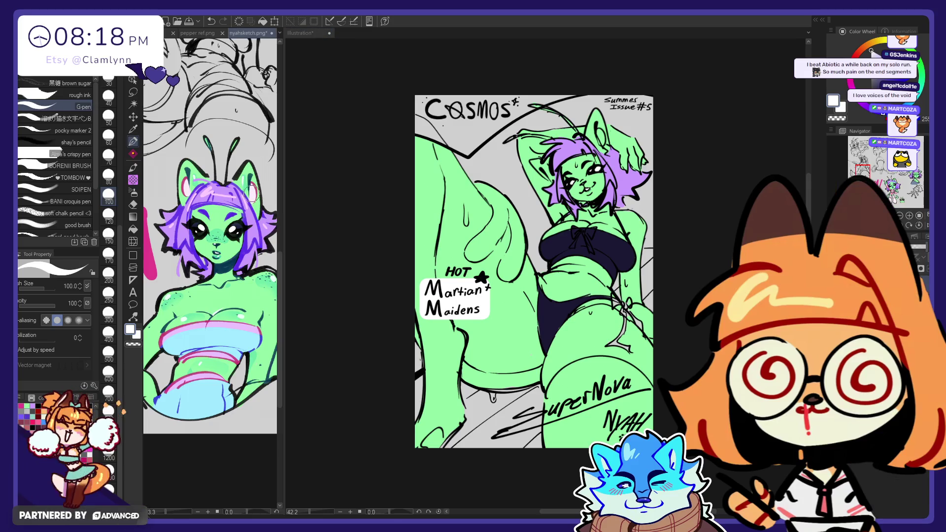
left_click(675, 120)
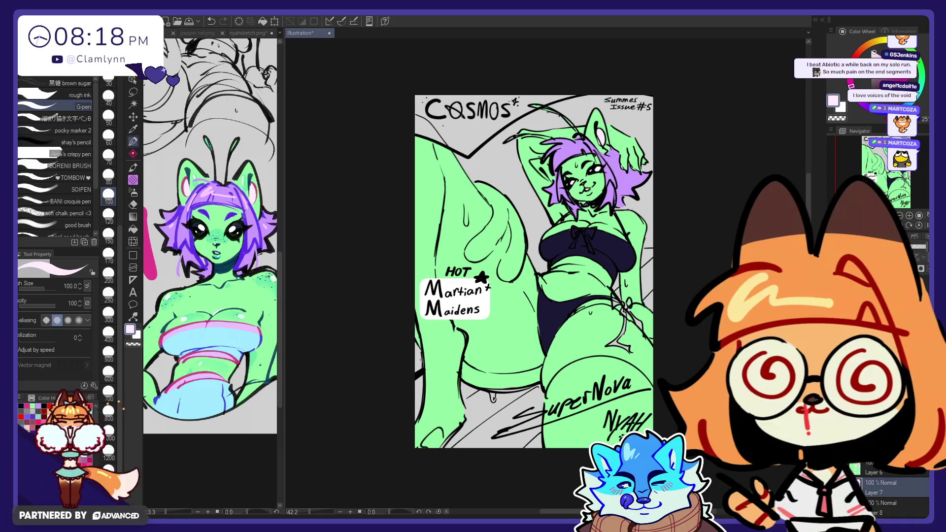
- On Layer 8, pick dark navy, paint a streak on the bikini top, then undo it
left_click(873, 503)
scroll(885, 471, "down", 2)
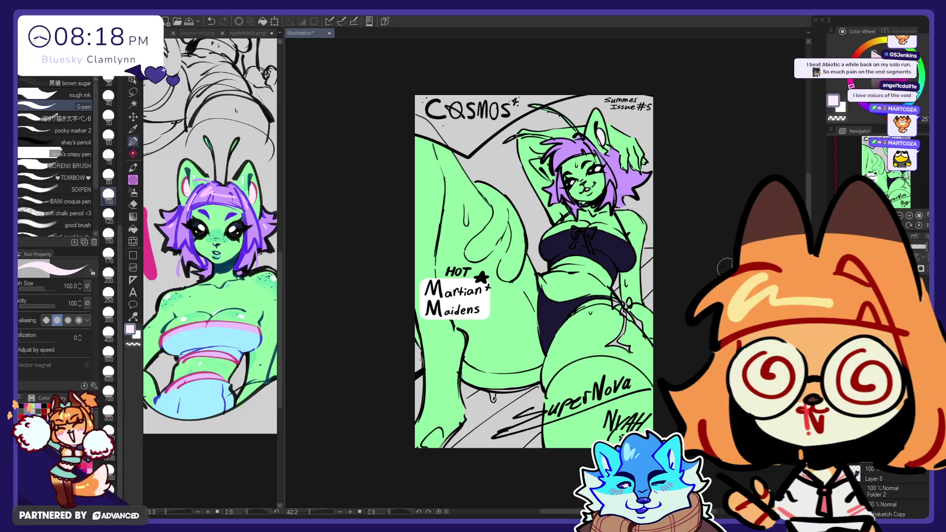
left_click(586, 261, "alt")
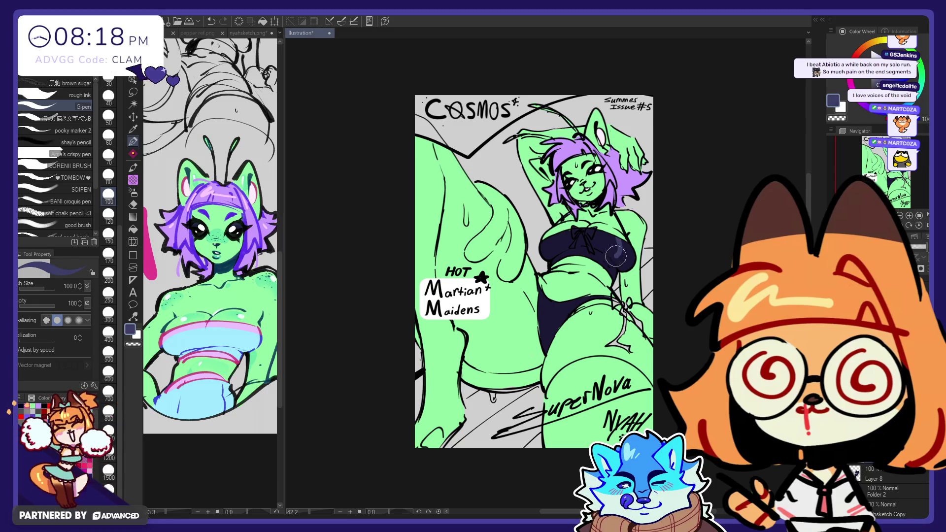
left_click_drag(619, 261, 606, 261)
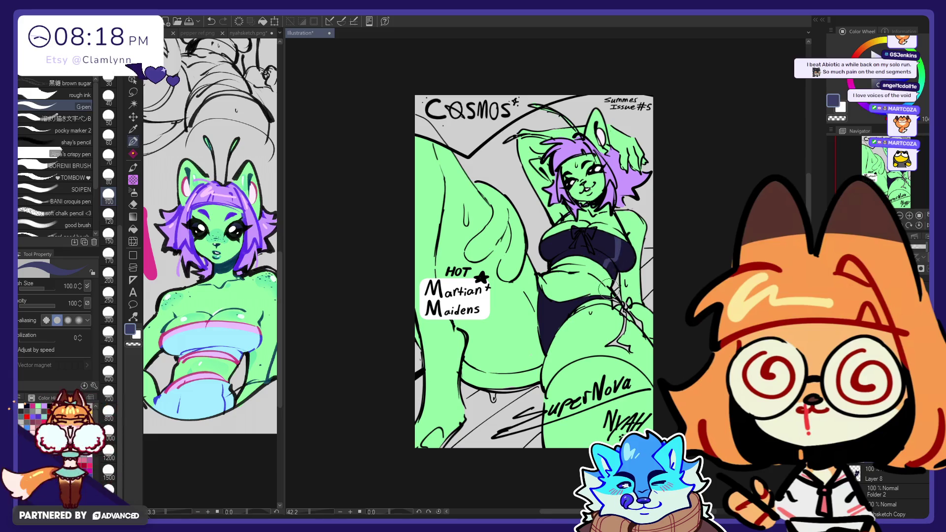
key("ctrl+z")
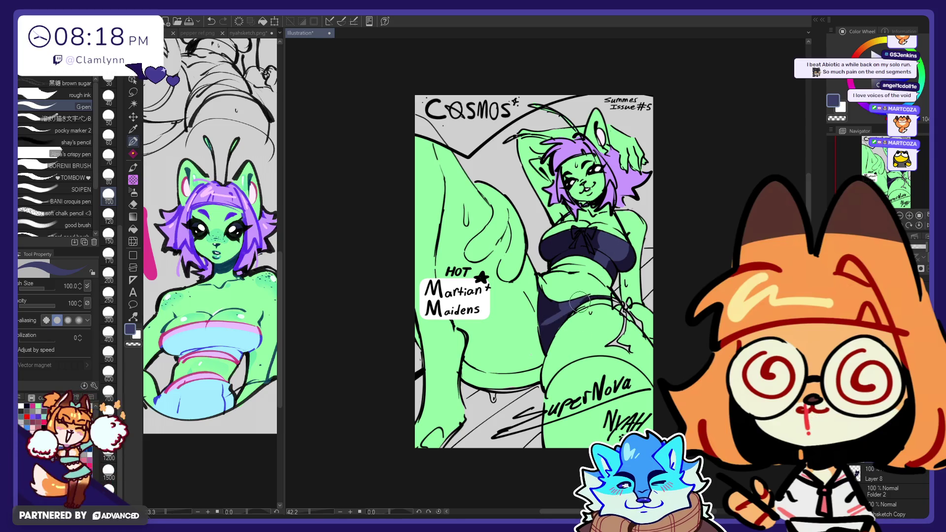
- Add lighter shading to the bikini bottom and switch to a size 170 eraser
mouse_move(557, 340)
left_mouse_down()
mouse_move(581, 304)
mouse_move(560, 329)
left_mouse_up()
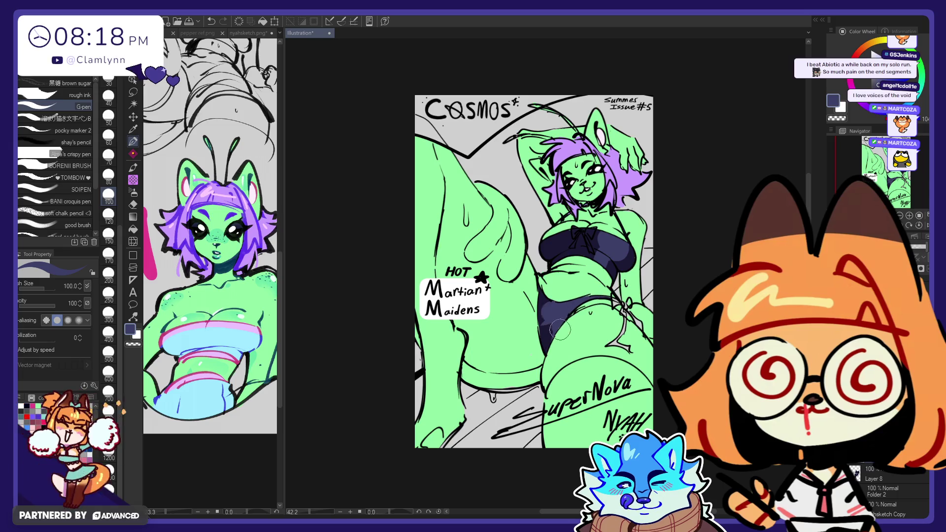
key("e")
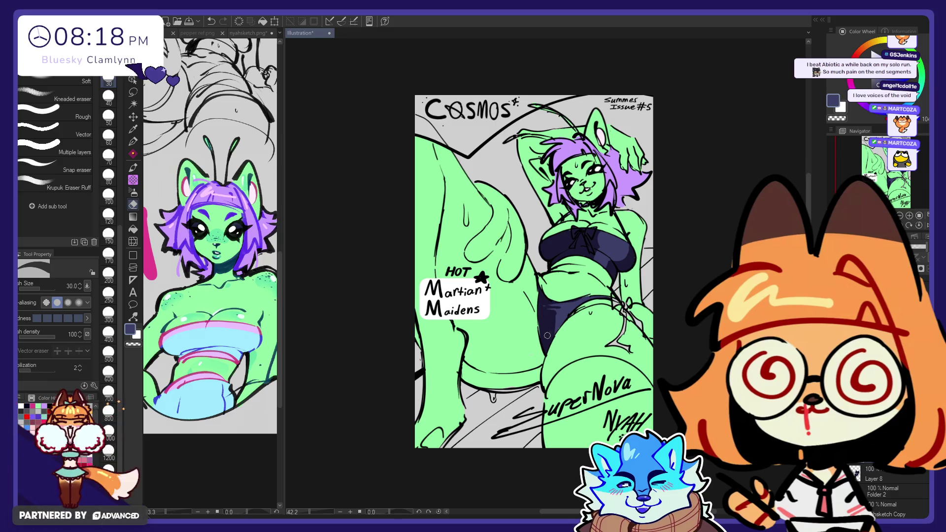
key("bracketright")
key("bracketright")
key("bracketright")
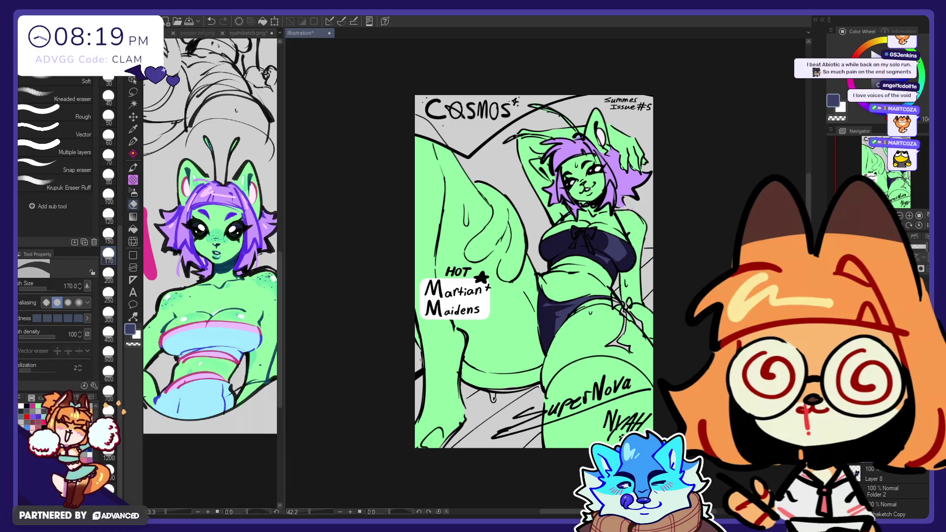
- On a new layer, fill dark navy shadow along the left of the bikini top
left_click(550, 321, "alt")
key("ctrl+shift+n")
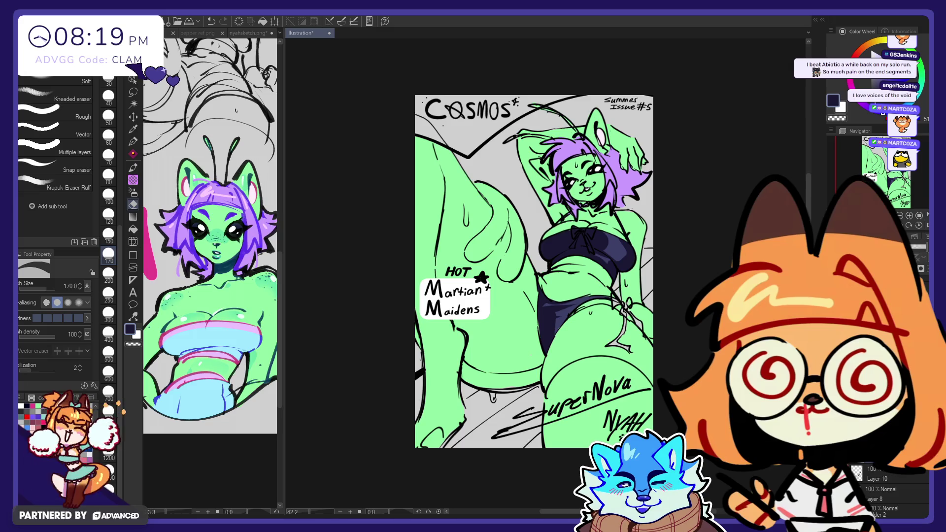
key("p")
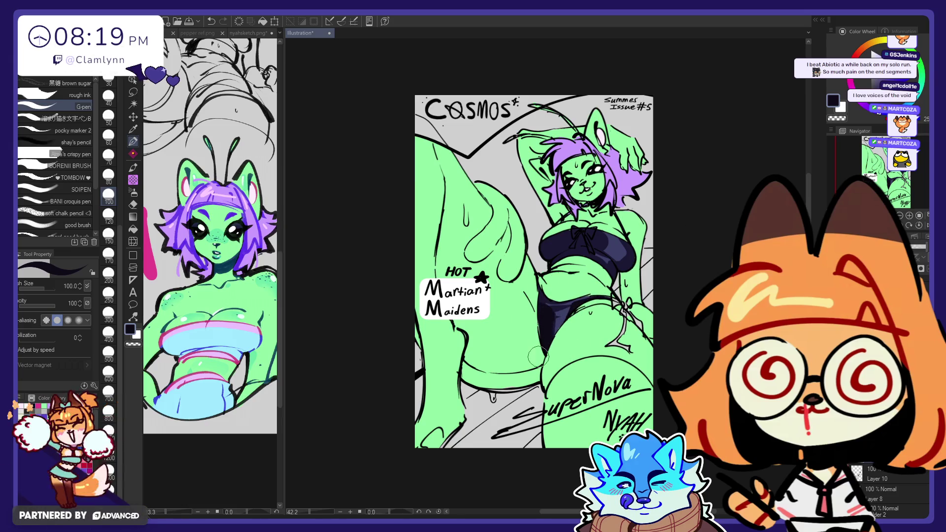
left_click_drag(546, 251, 564, 252)
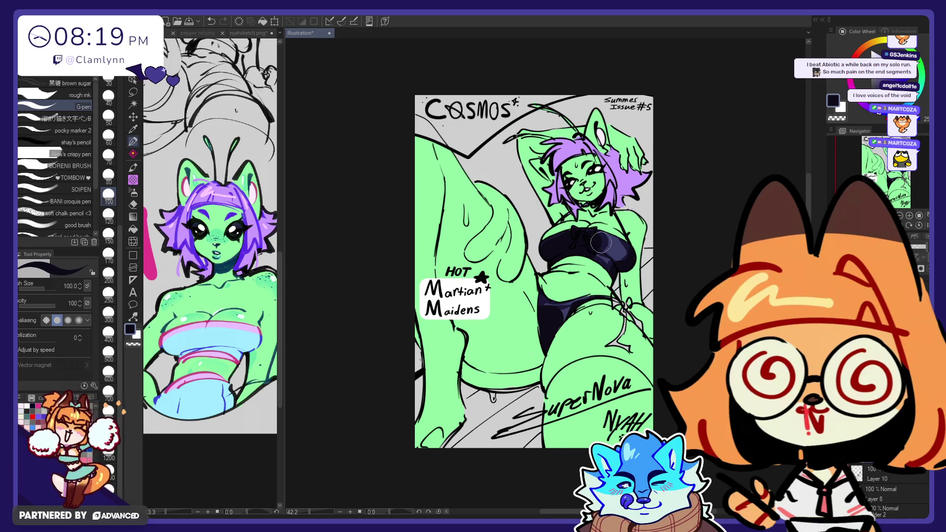
- Refine the navy shadow on the bikini top, alternating between G-pen and eraser
key("e")
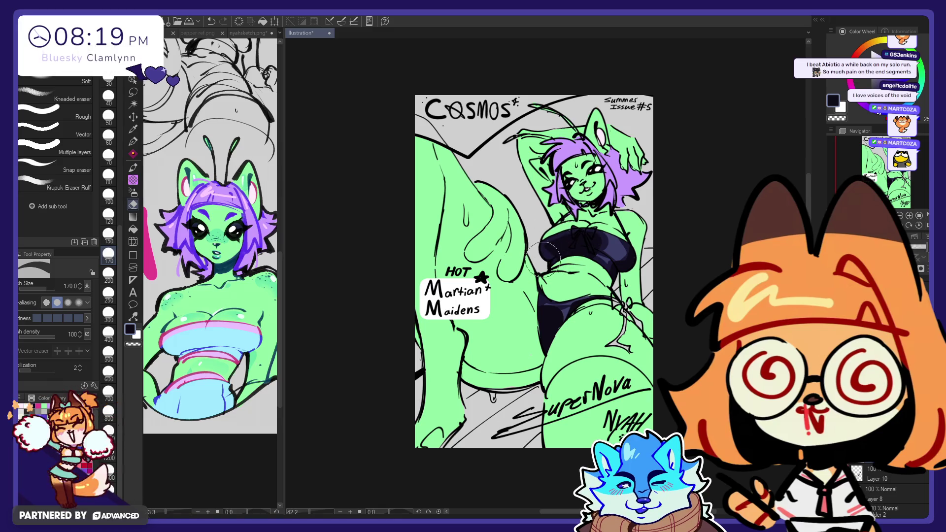
key("p")
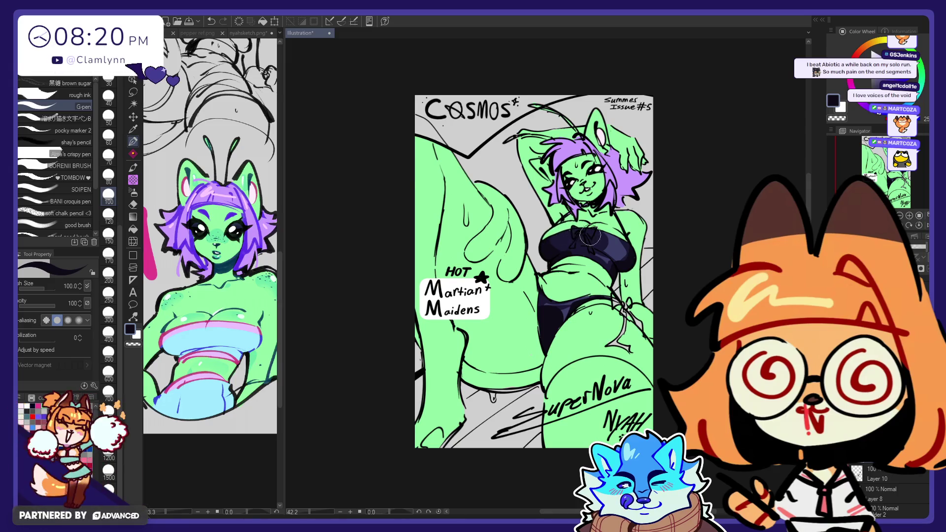
key("e")
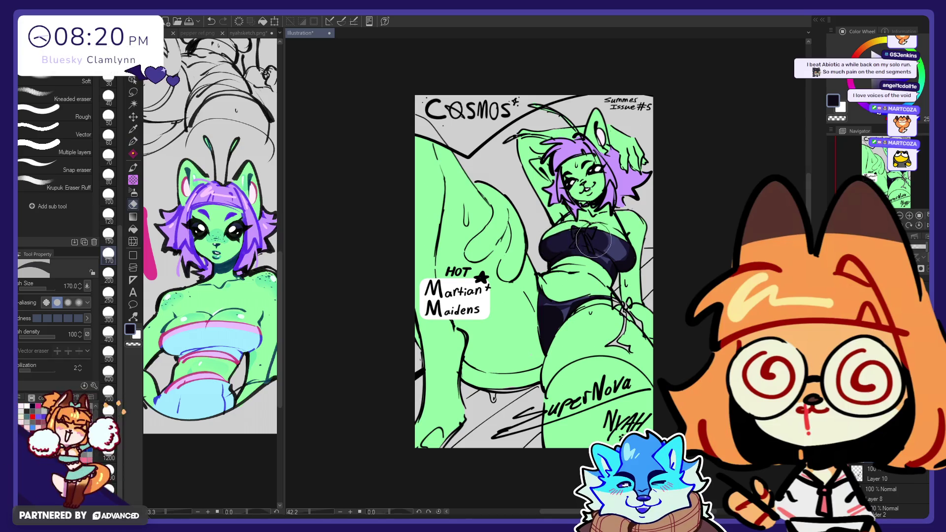
key("p")
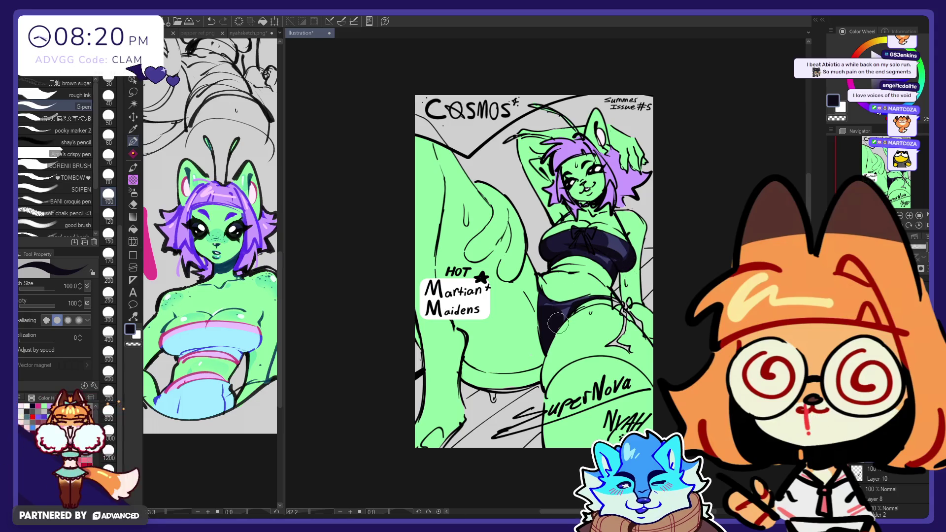
key("e")
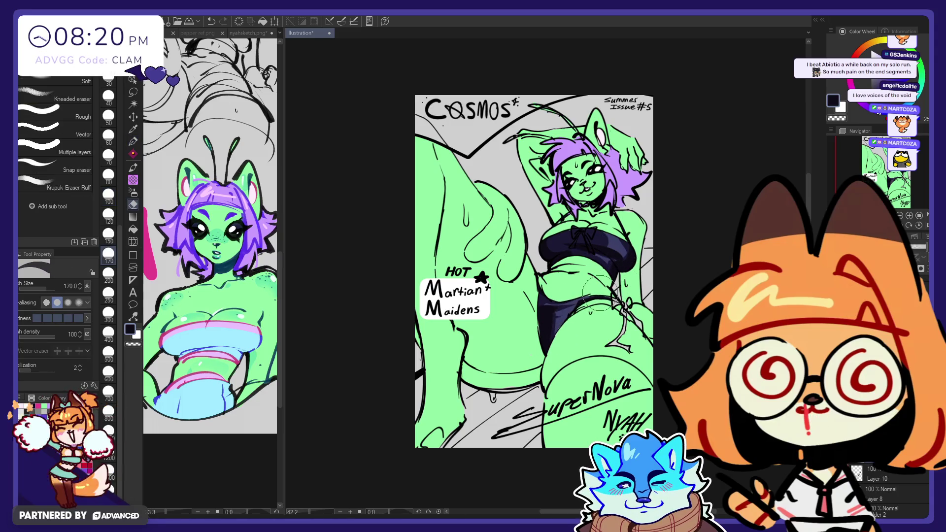
key("p")
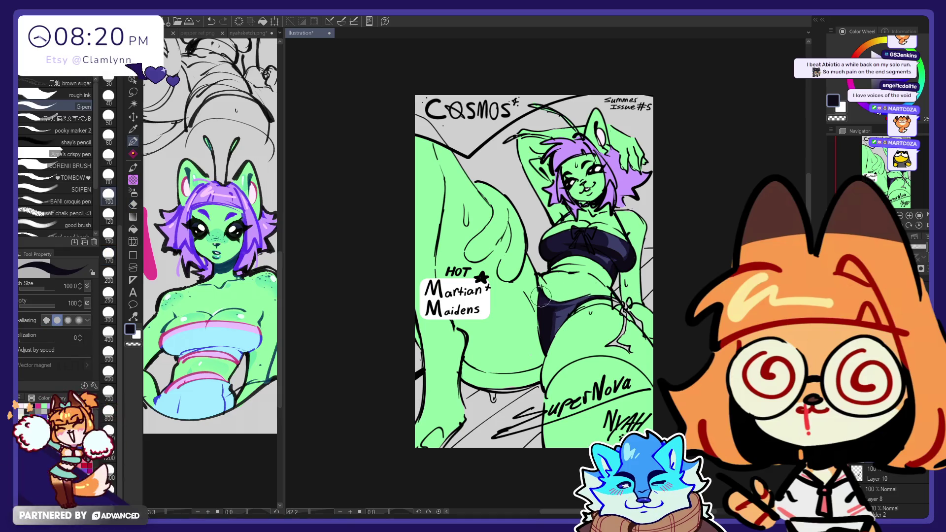
key("e")
key("p")
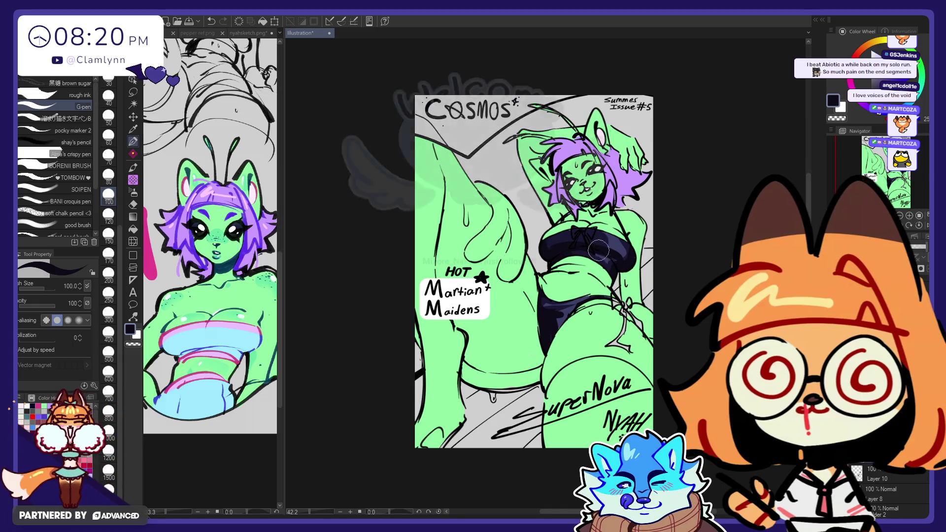
key("e")
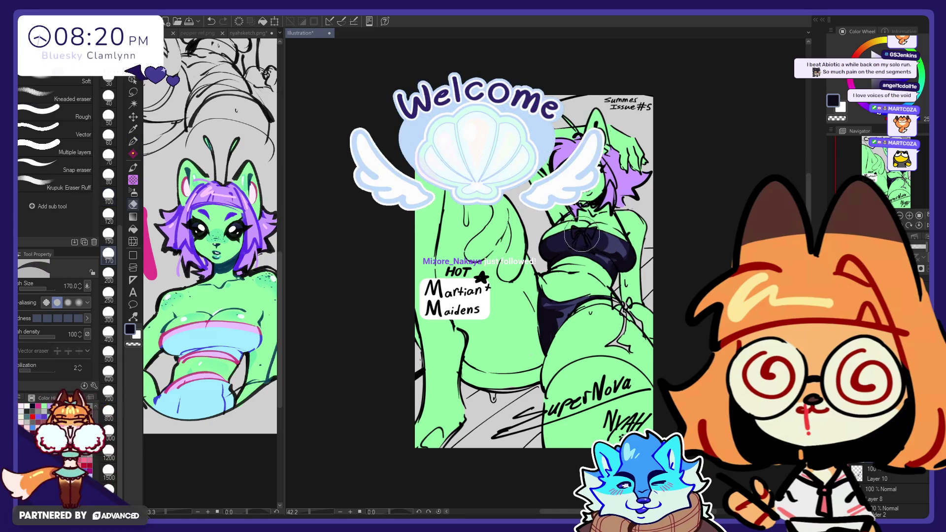
key("p")
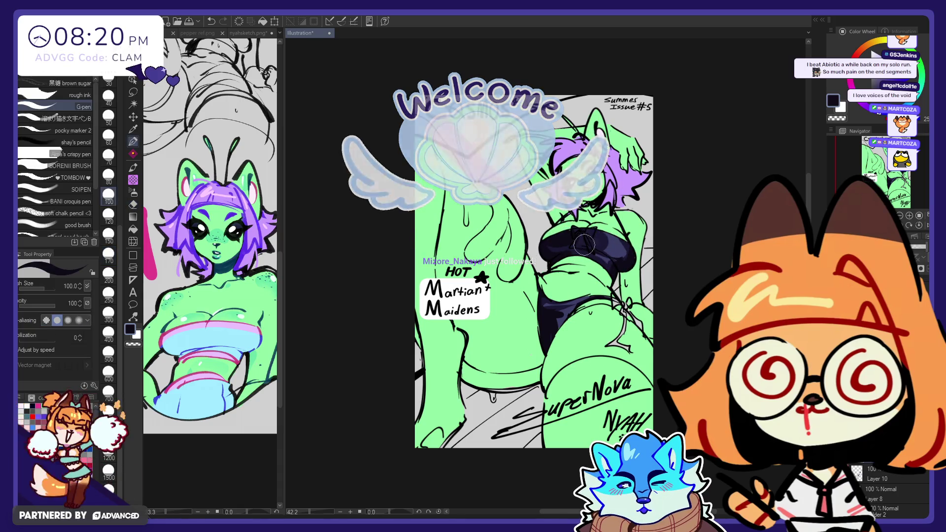
key("e")
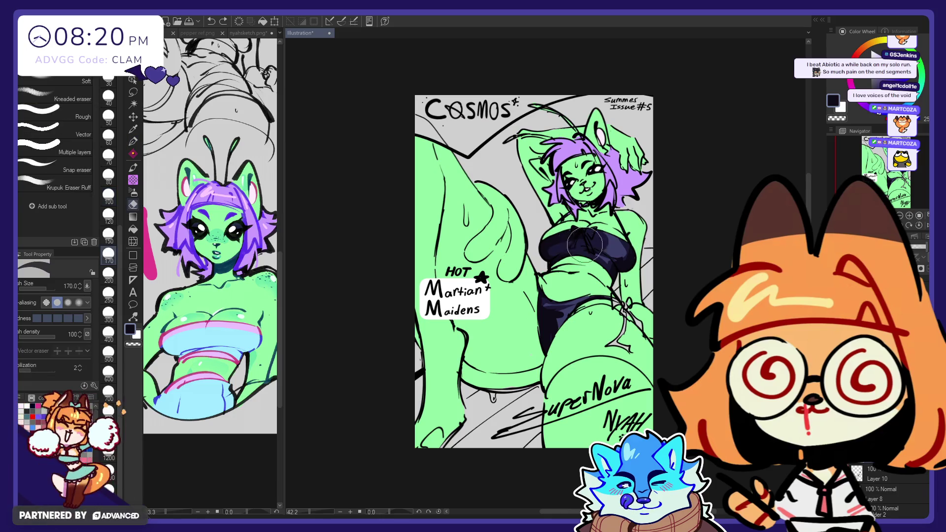
- Undo an erase that removed the bow lines, finish the shading, and add another layer
left_click_drag(616, 252, 634, 268)
key("ctrl+z")
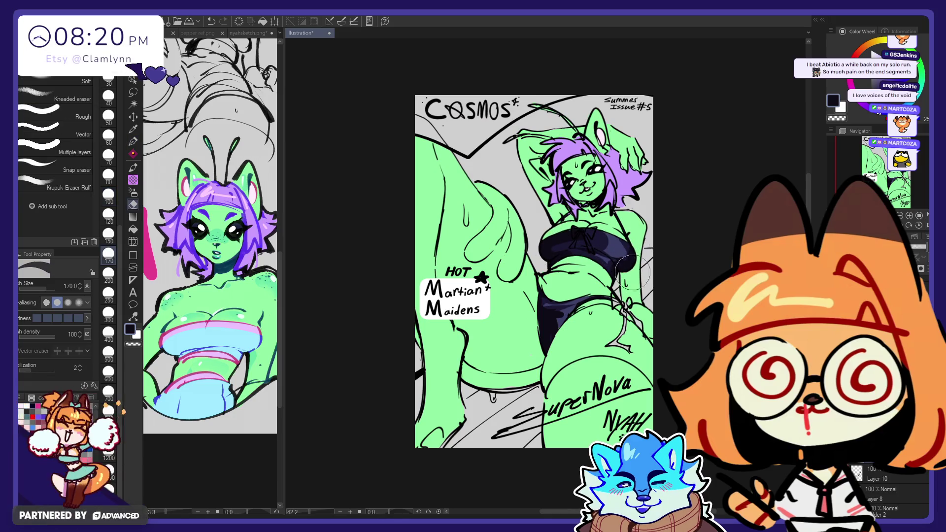
key("p")
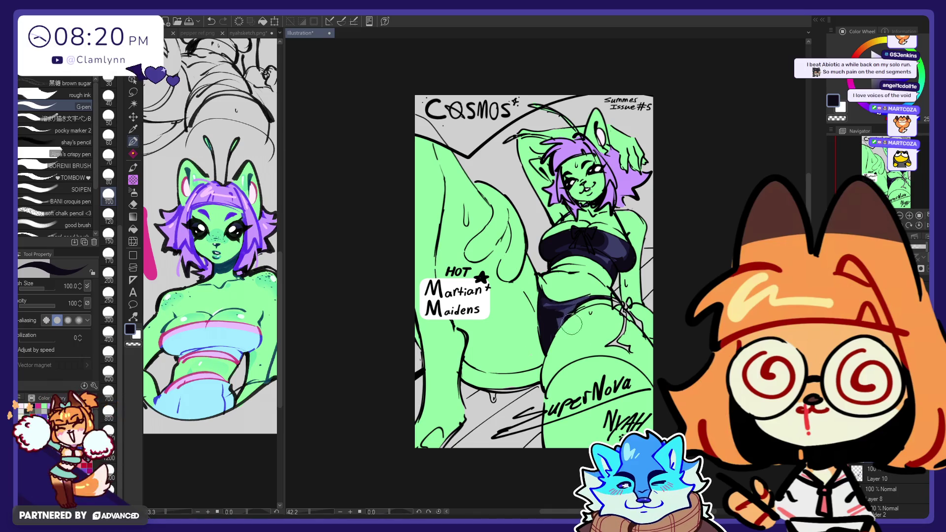
key("e")
key("p")
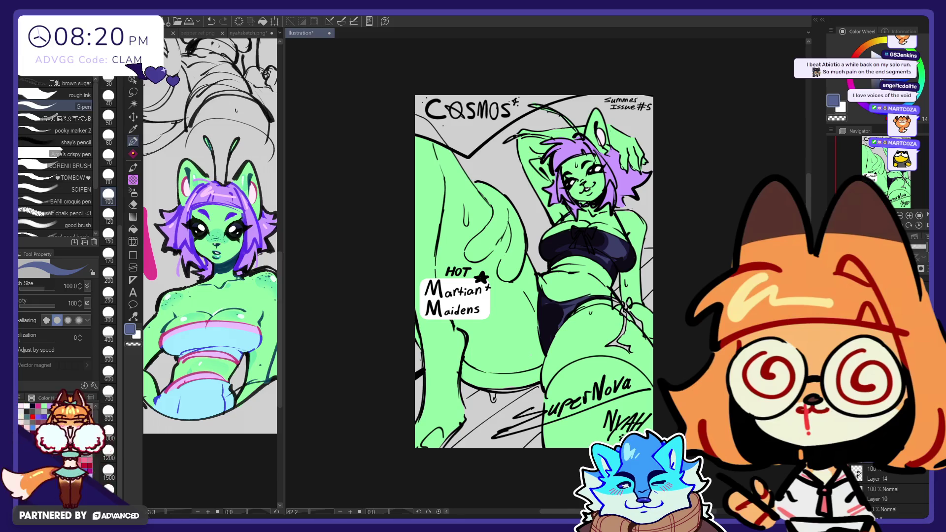
key("ctrl+shift+n")
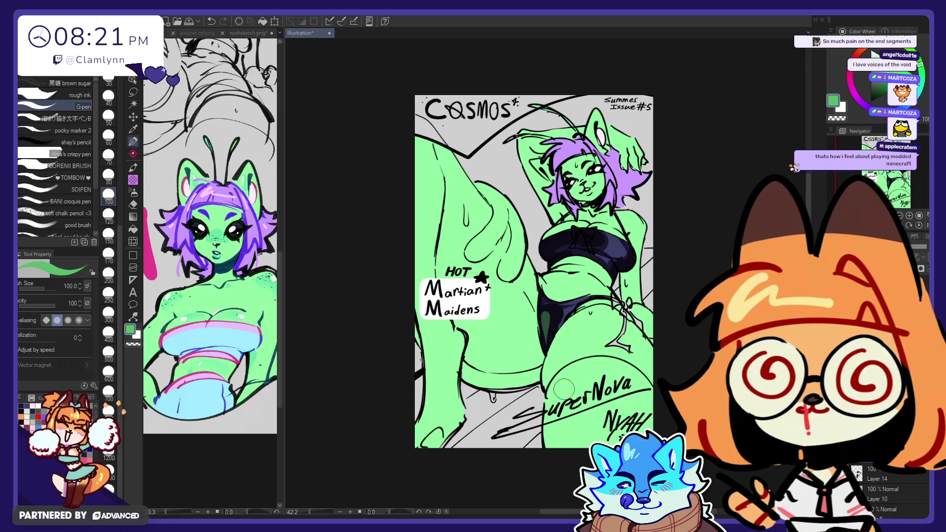
- Paint a dark shadow on the bikini bottom's left edge and trim it back
left_click_drag(542, 340, 539, 296)
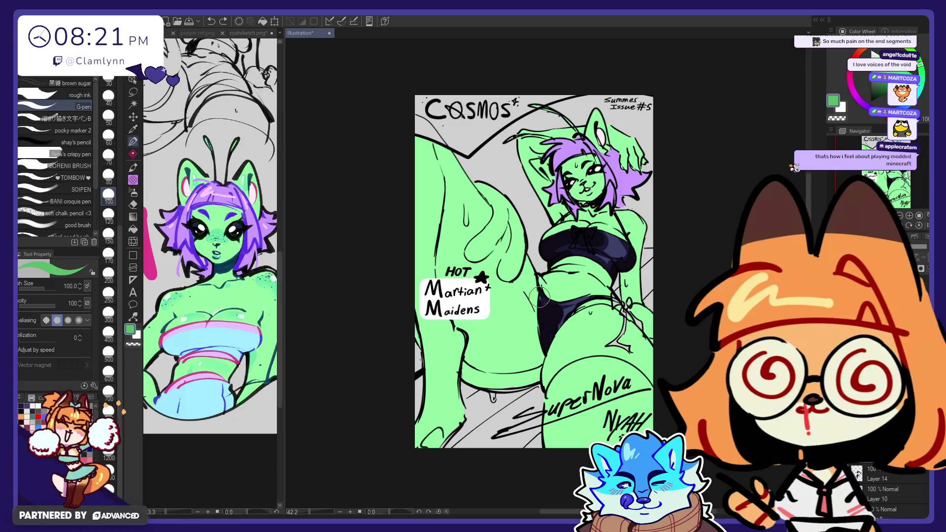
key("e")
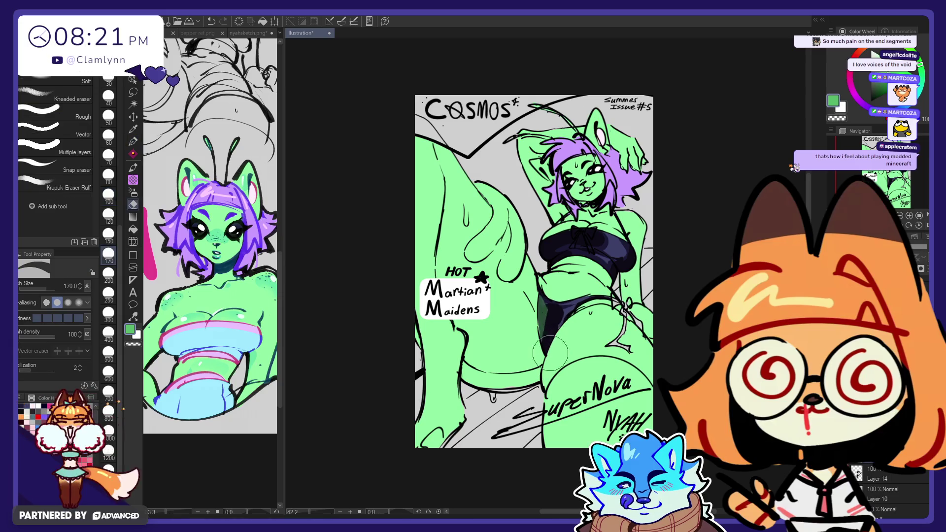
left_click_drag(550, 354, 539, 292)
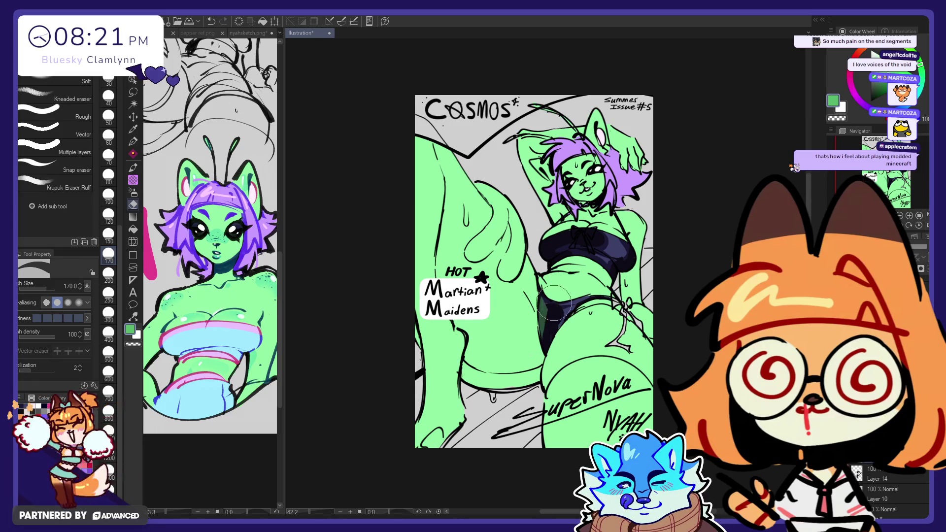
key("p")
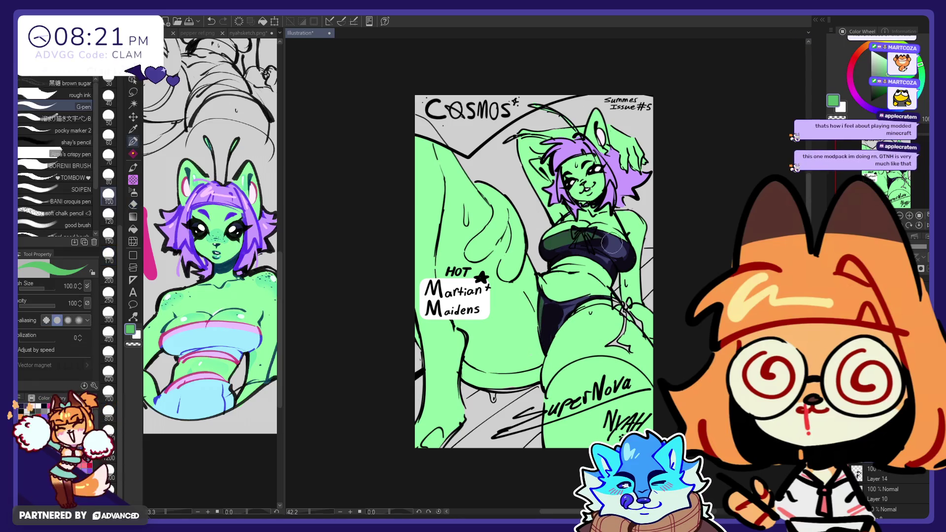
- Extend the dark fill on the top and erase the green overlap and excess chest highlights
left_click_drag(611, 243, 544, 238)
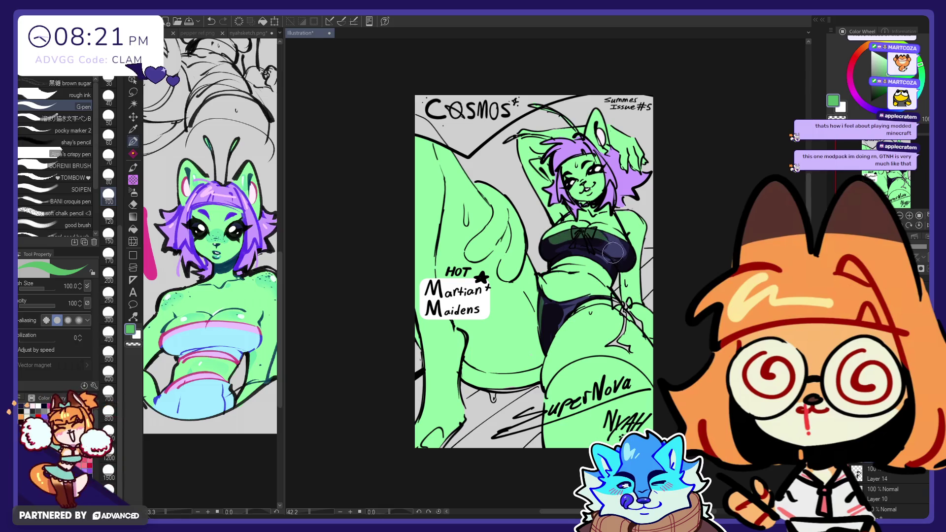
key("e")
left_click_drag(546, 254, 607, 243)
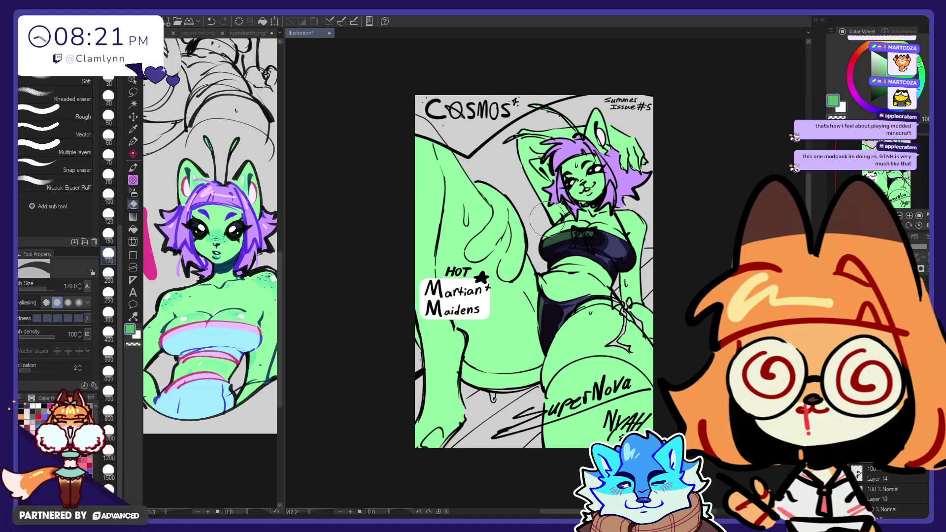
key("p")
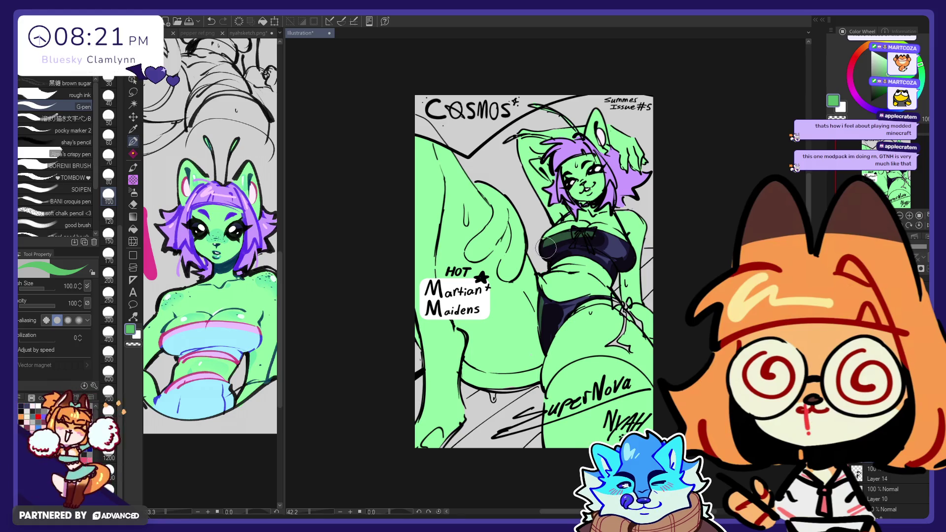
key("e")
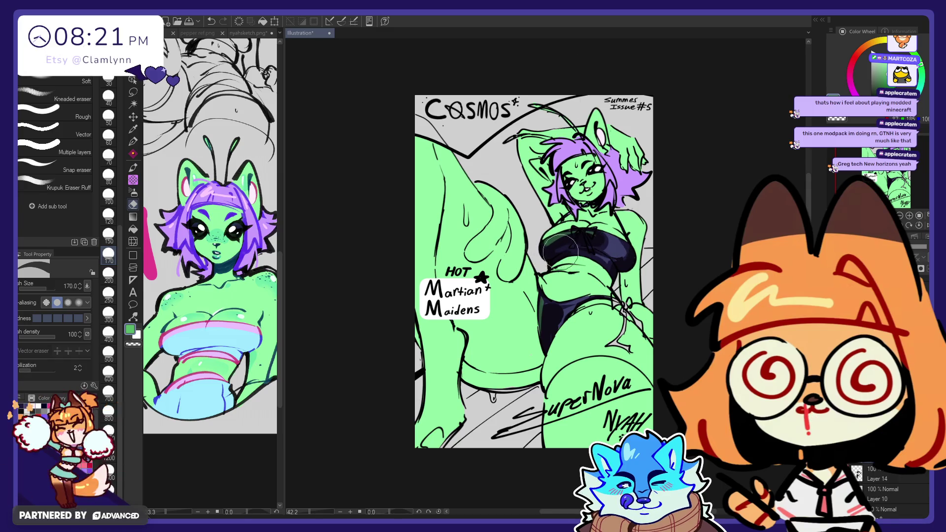
key("p")
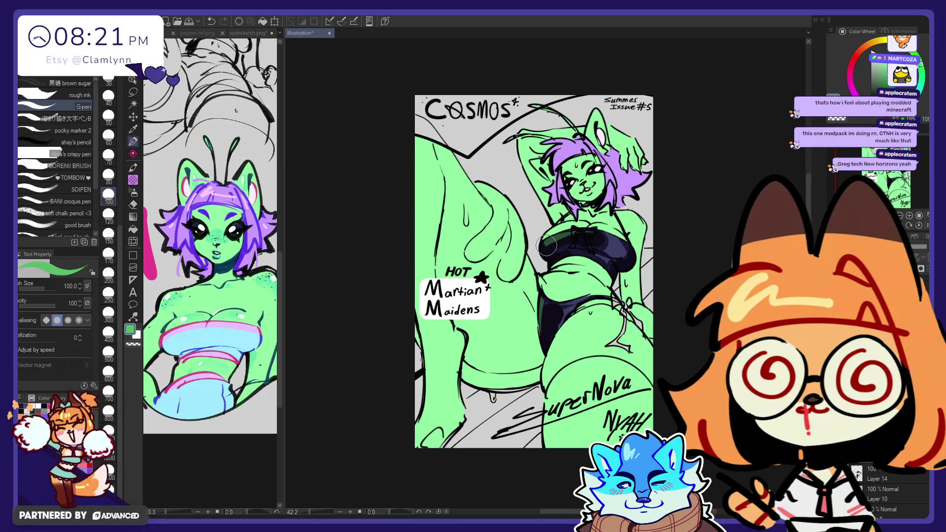
key("e")
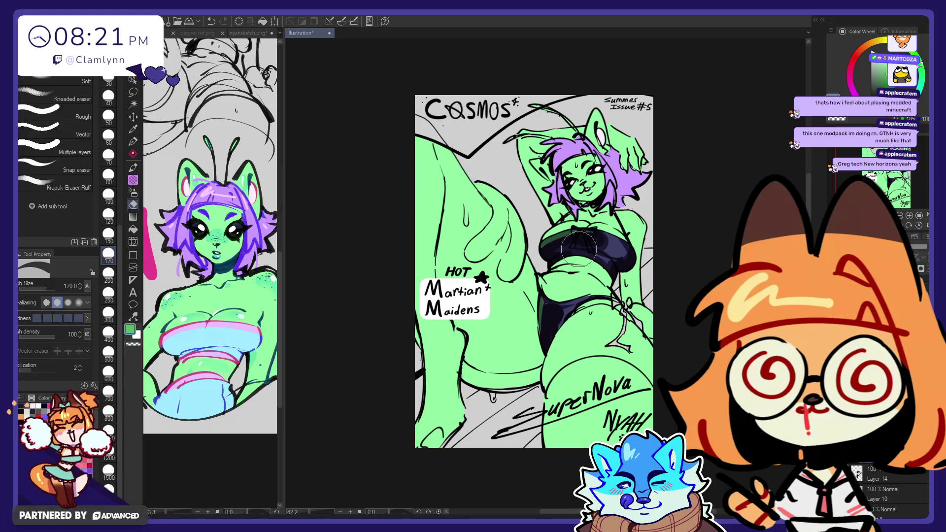
left_click_drag(551, 245, 560, 252)
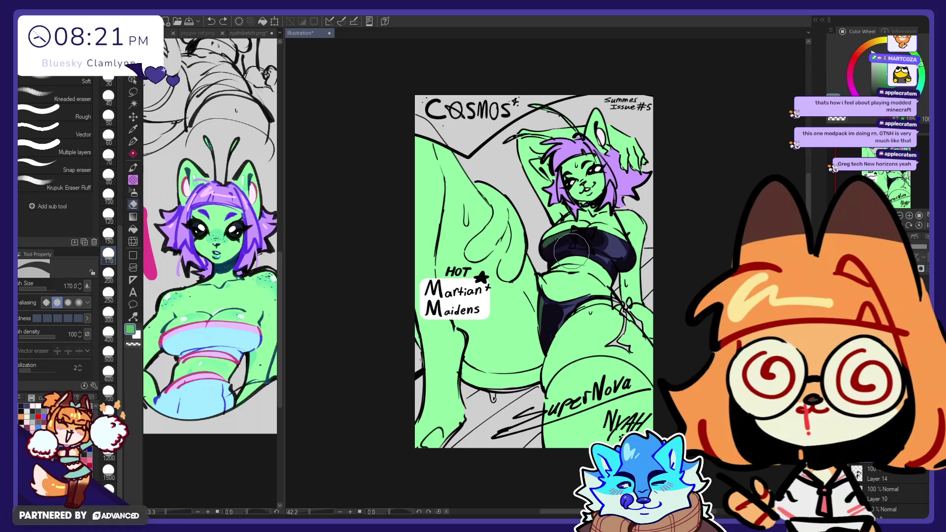
left_click_drag(571, 251, 595, 259)
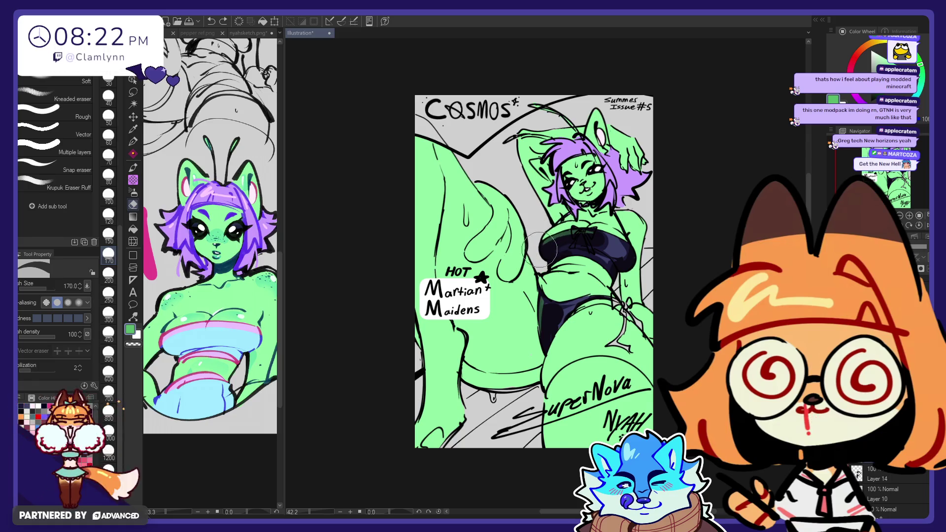
- Erase part of the shadow near the thigh to lighten it
key("p")
key("e")
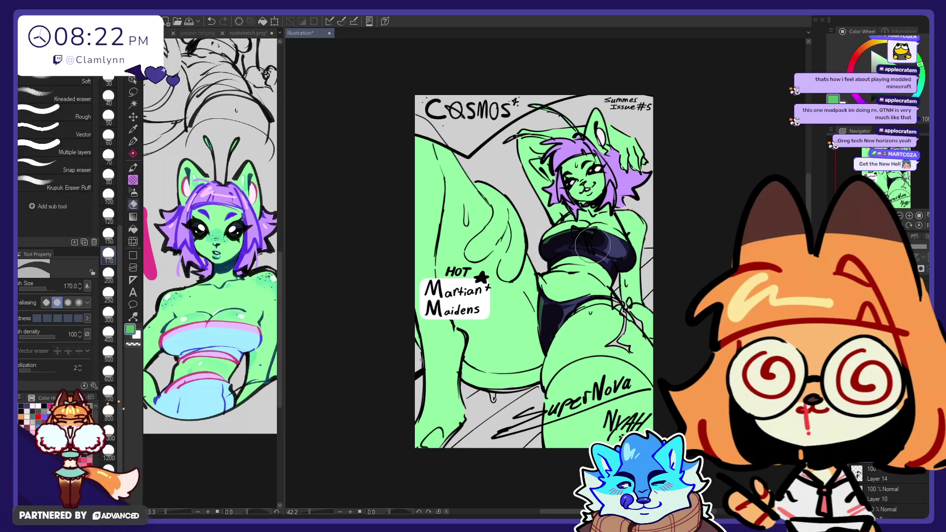
key("p")
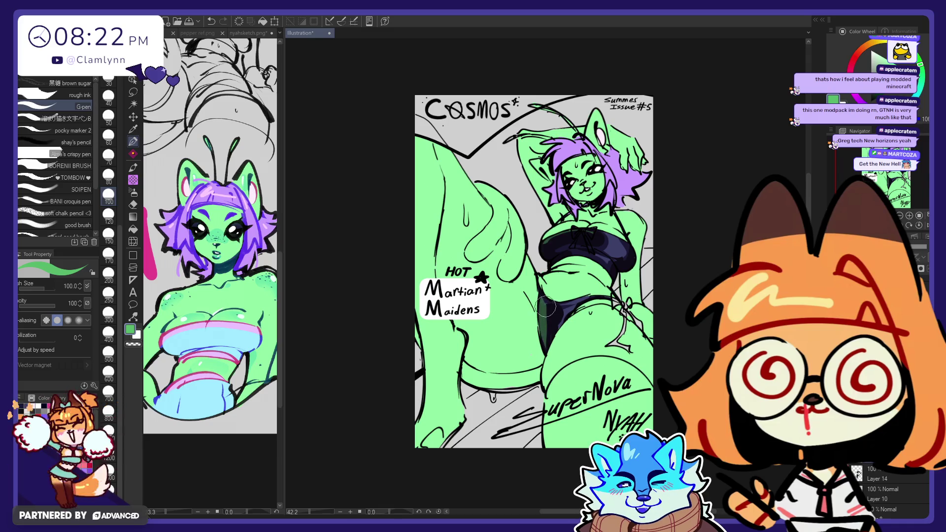
key("e")
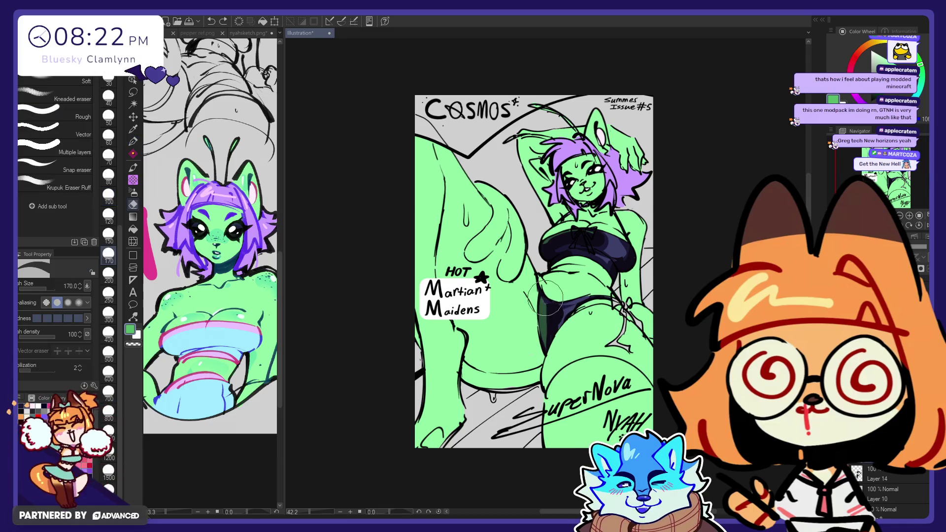
left_click_drag(552, 295, 549, 311)
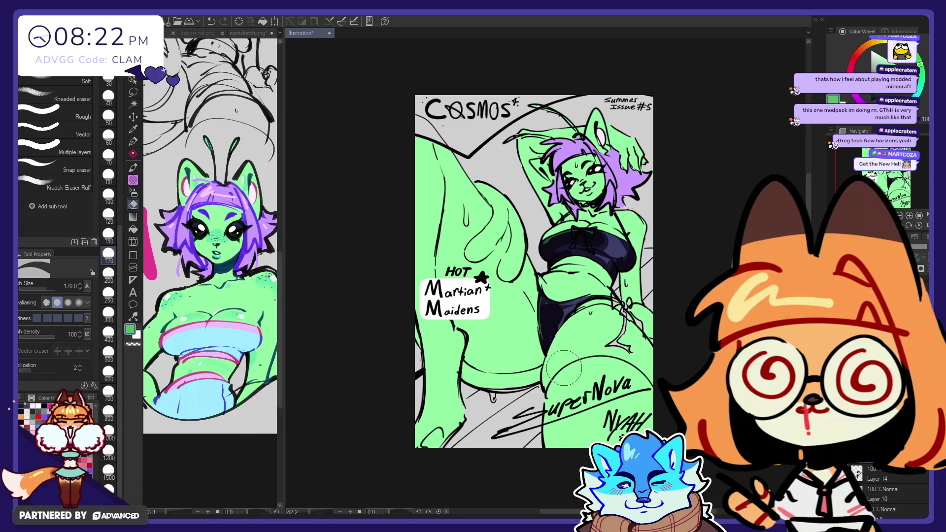
- Remove a stray green pen stroke from the bikini bottom
key("p")
left_click_drag(544, 304, 558, 296)
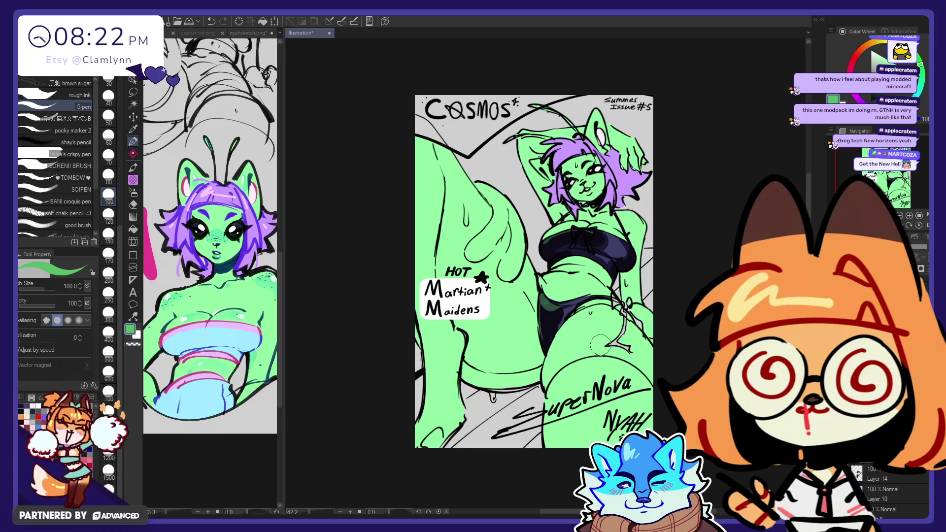
key("e")
key("ctrl+z")
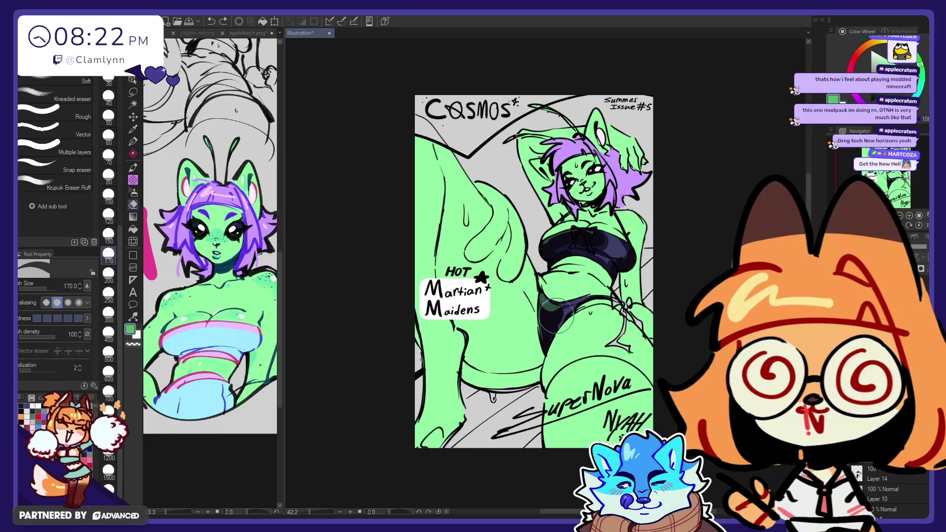
key("p")
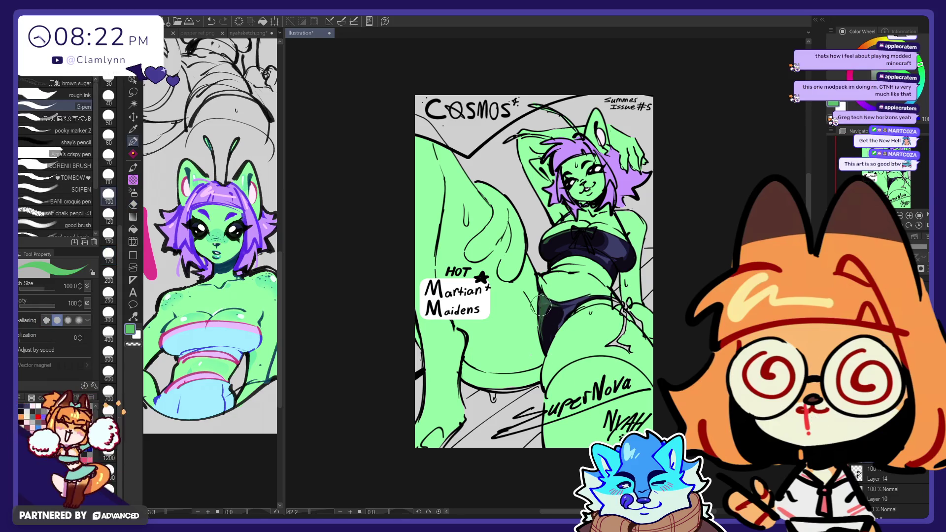
- Make final pen and eraser touch-ups, then sample the hair's purple as the drawing colour
key("e")
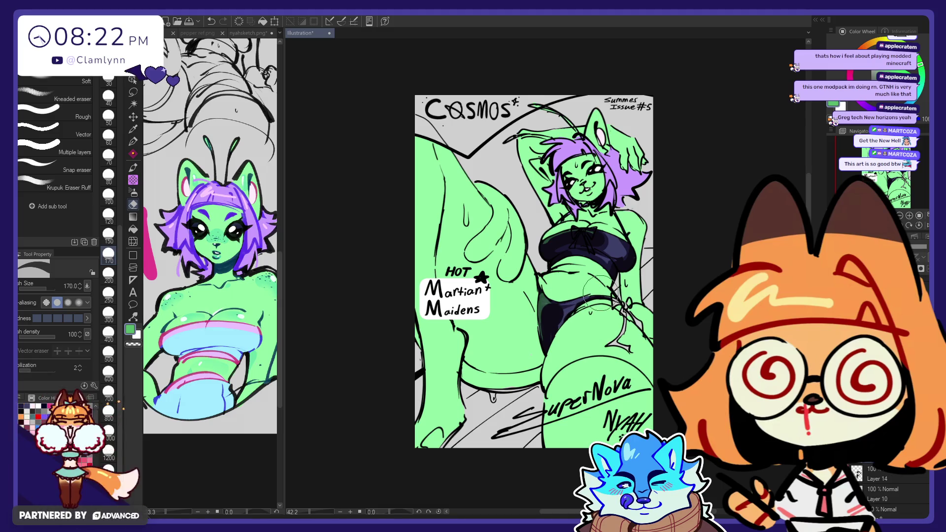
key("p")
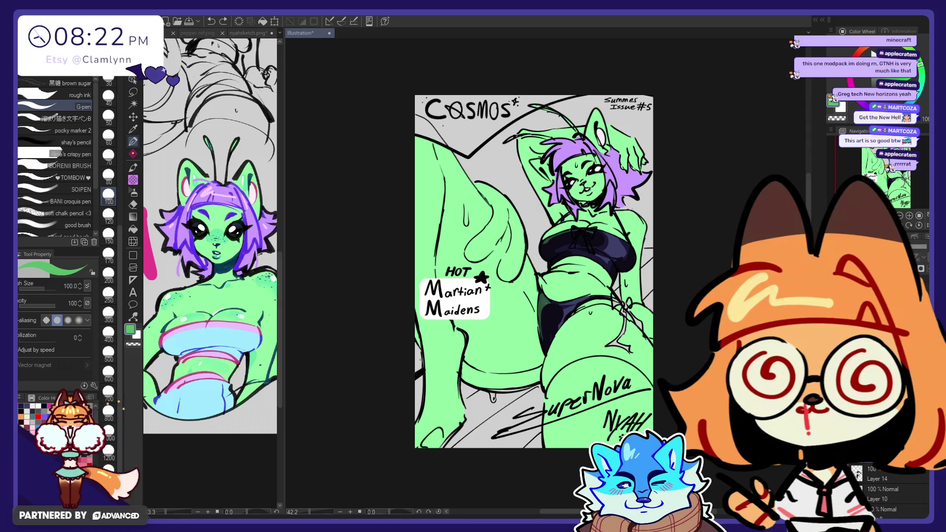
key("e")
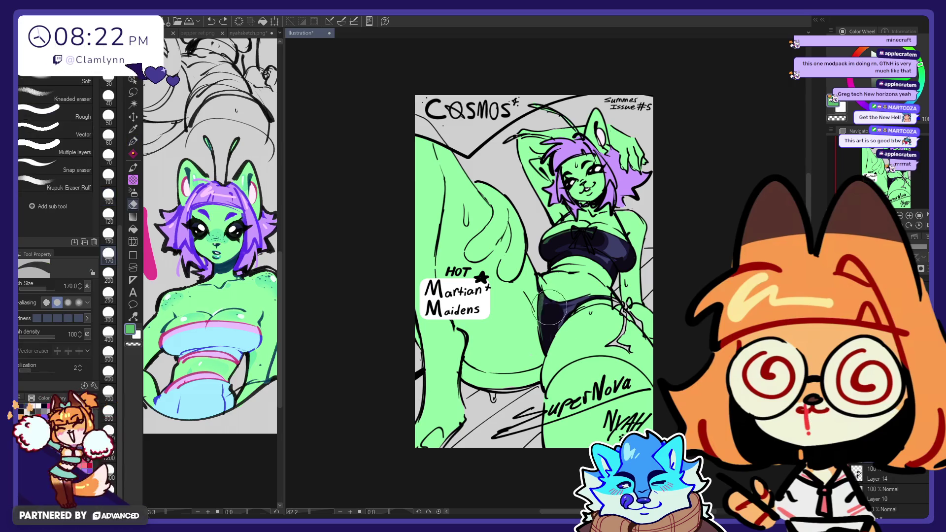
key("p")
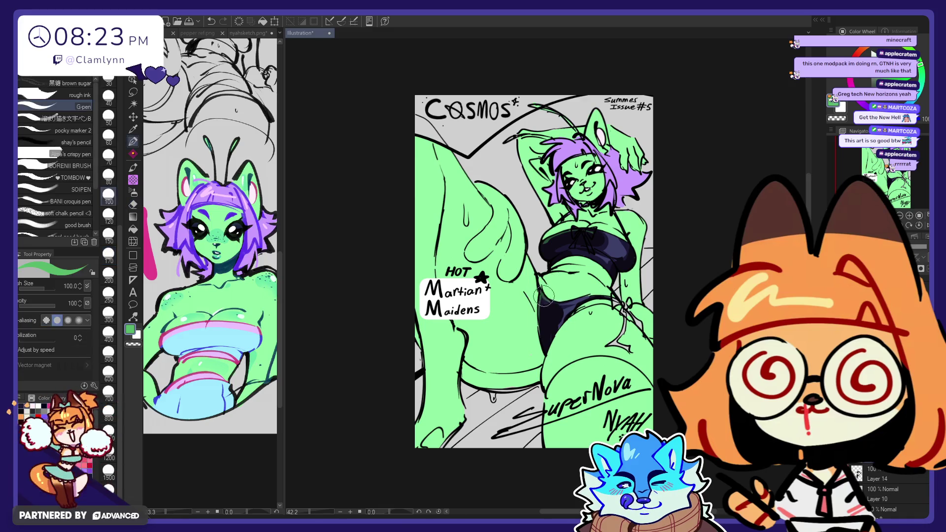
key("e")
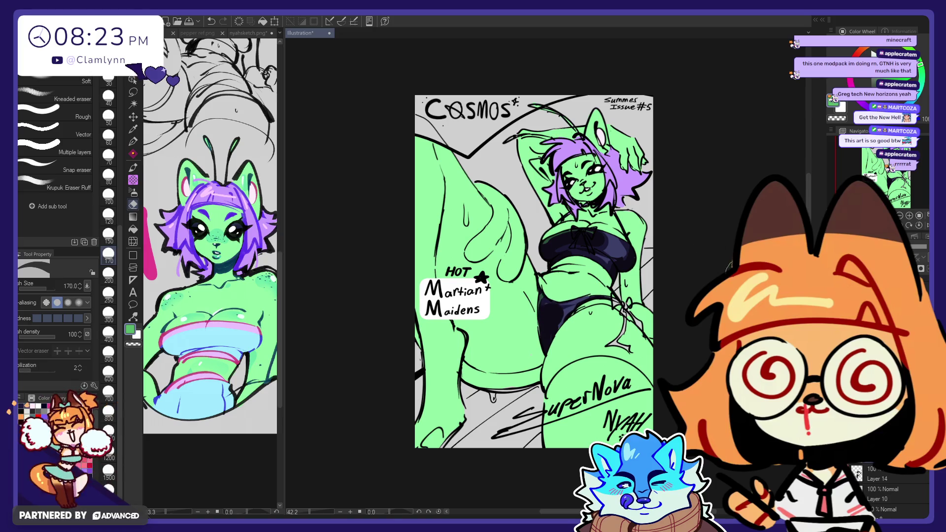
key("p")
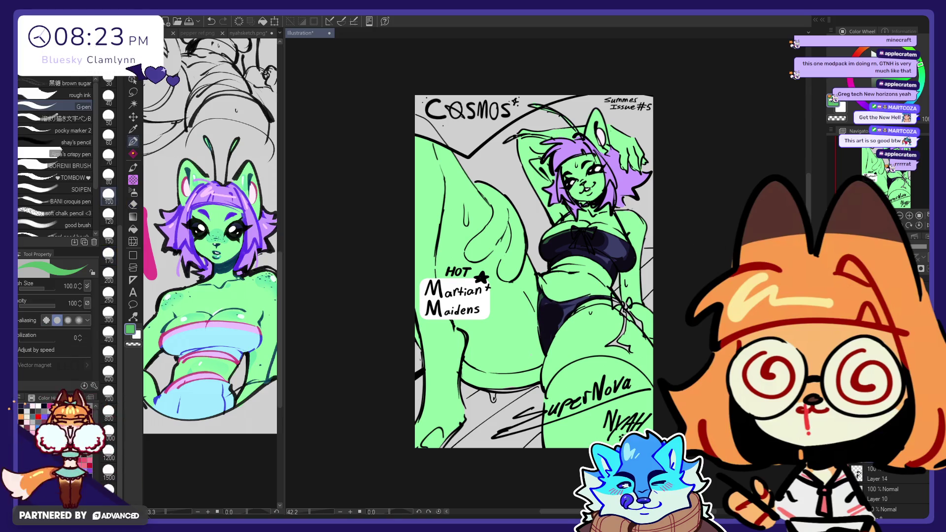
left_click(625, 178, "alt")
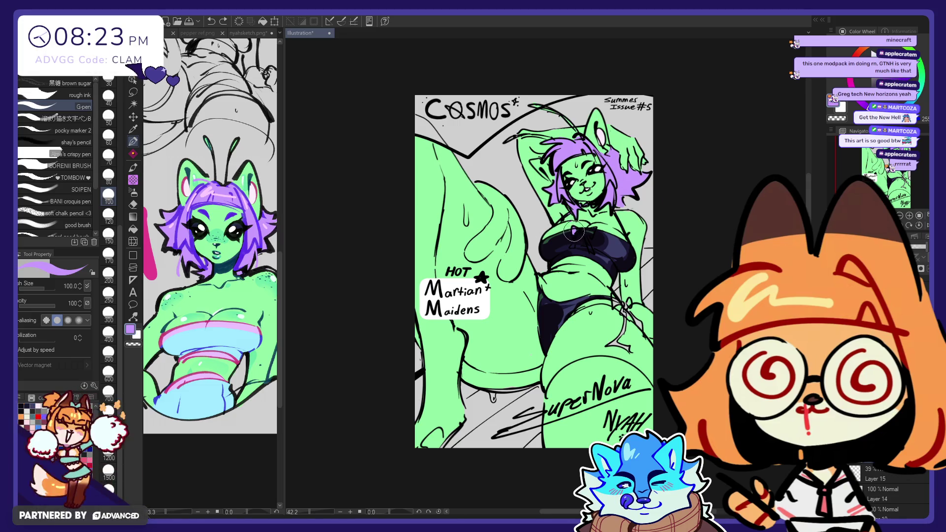
- Draw a purple bow with ribbon tails on the bikini top and set pen size to 70
left_click_drag(576, 235, 574, 242)
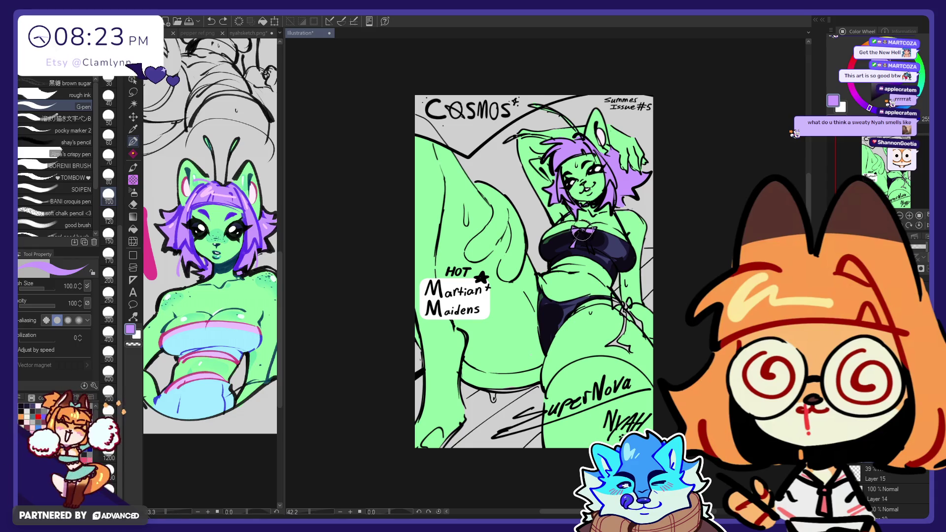
left_click_drag(581, 233, 589, 252)
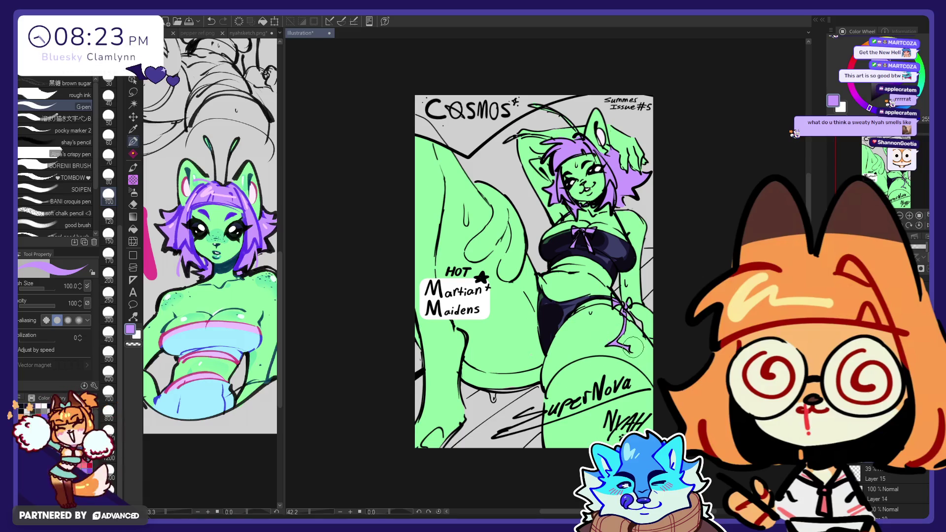
key("e")
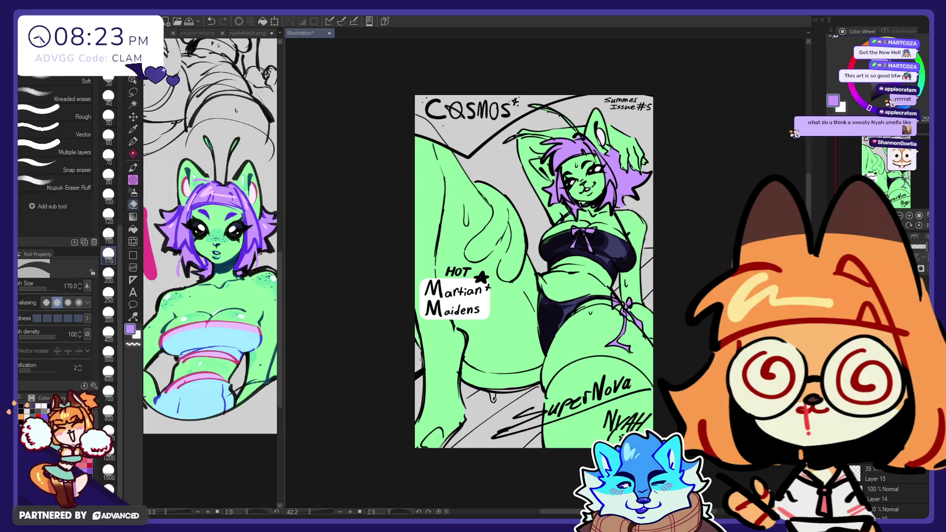
key("p")
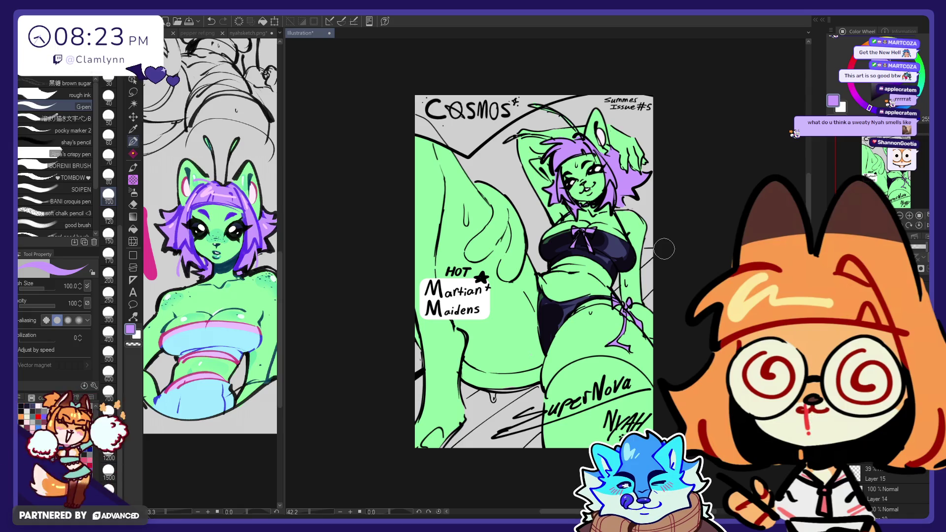
left_click(108, 154)
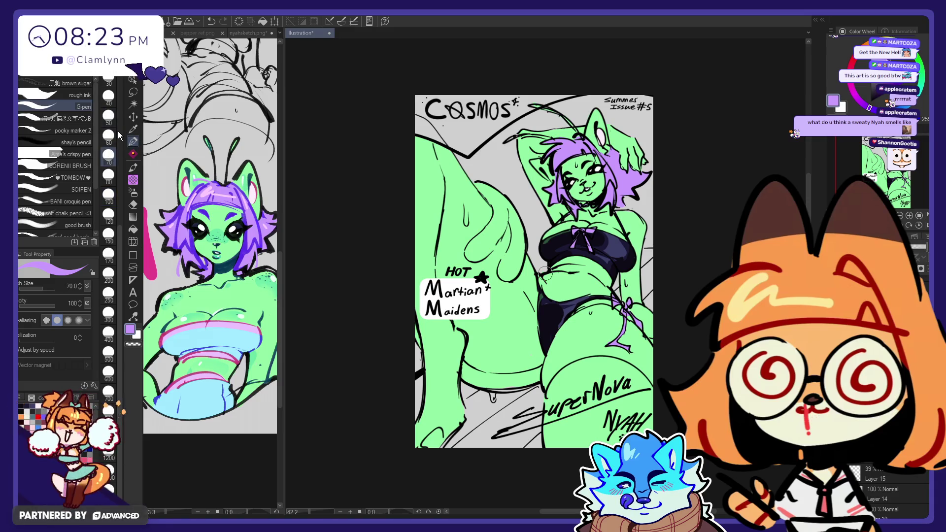
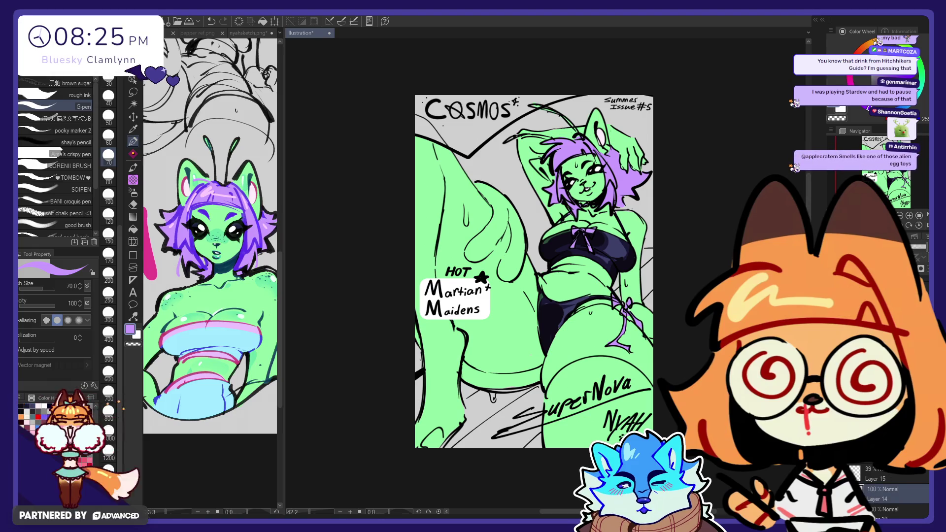
- On Layer 17 with a size-250 G-pen, paint lavender around her lower legs and beside her hip
scroll(886, 488, "down", 2)
left_click(887, 492)
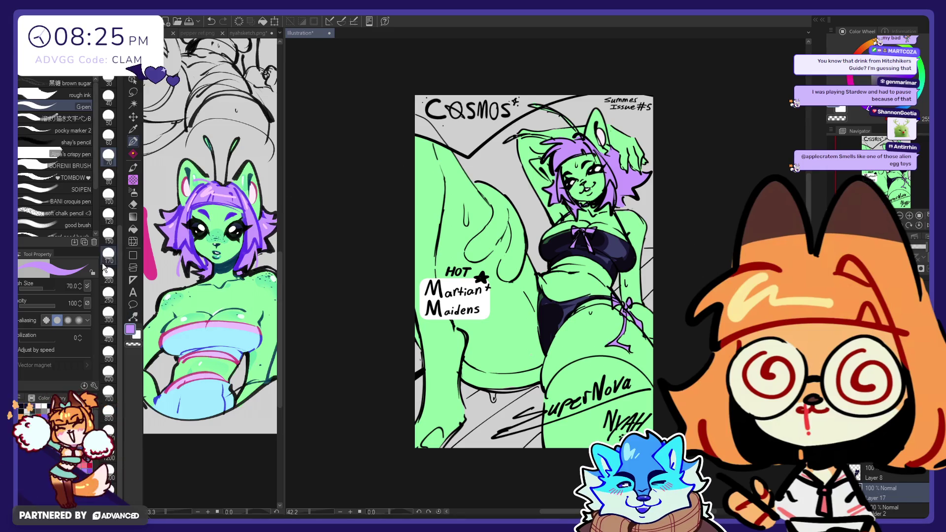
left_click(108, 293)
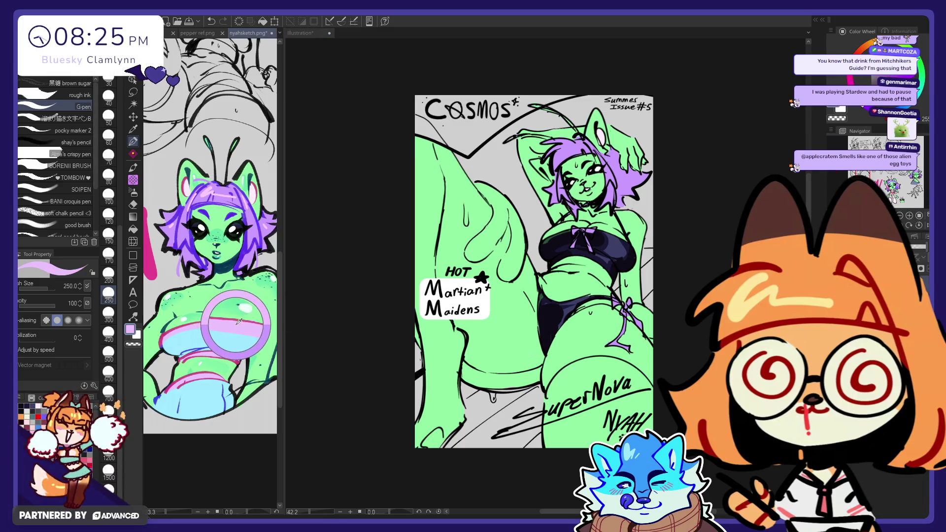
mouse_move(517, 399)
left_mouse_down()
mouse_move(490, 419)
mouse_move(434, 404)
left_mouse_up()
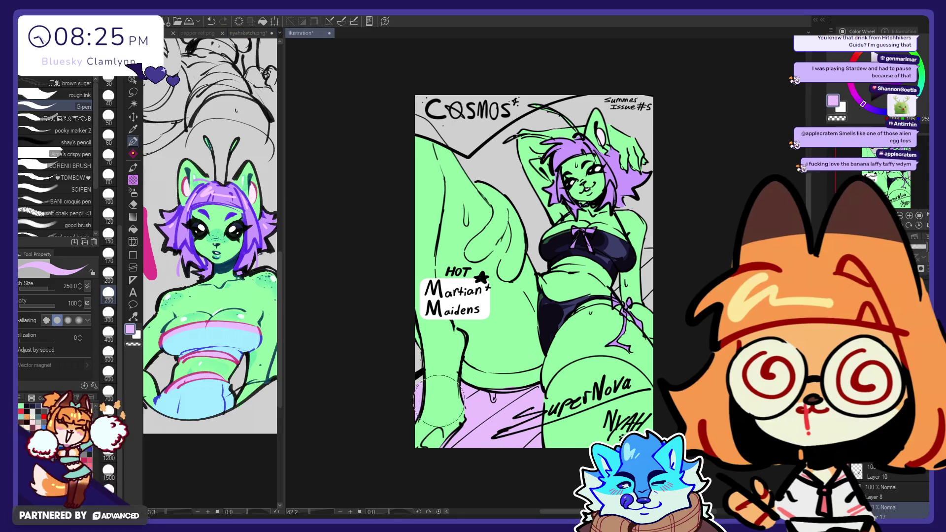
left_click_drag(631, 301, 648, 257)
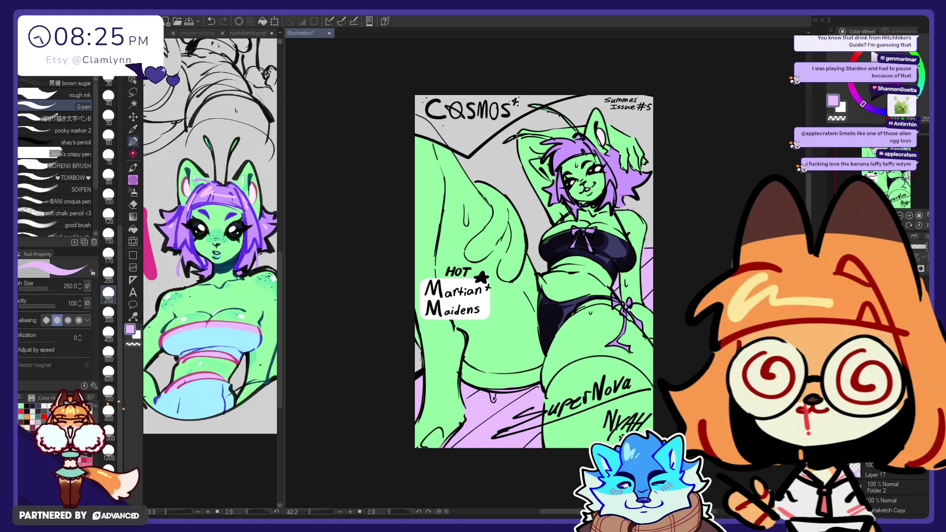
scroll(892, 488, "up", 1)
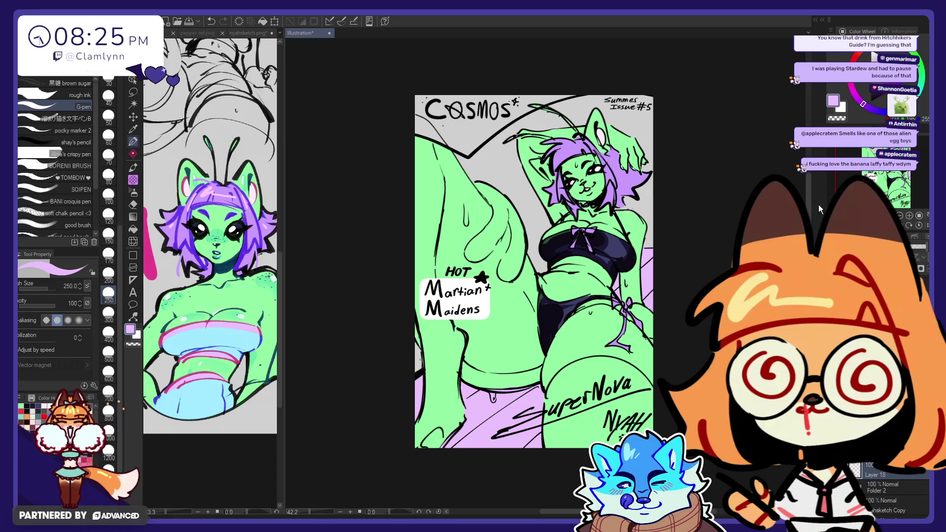
left_click(873, 104)
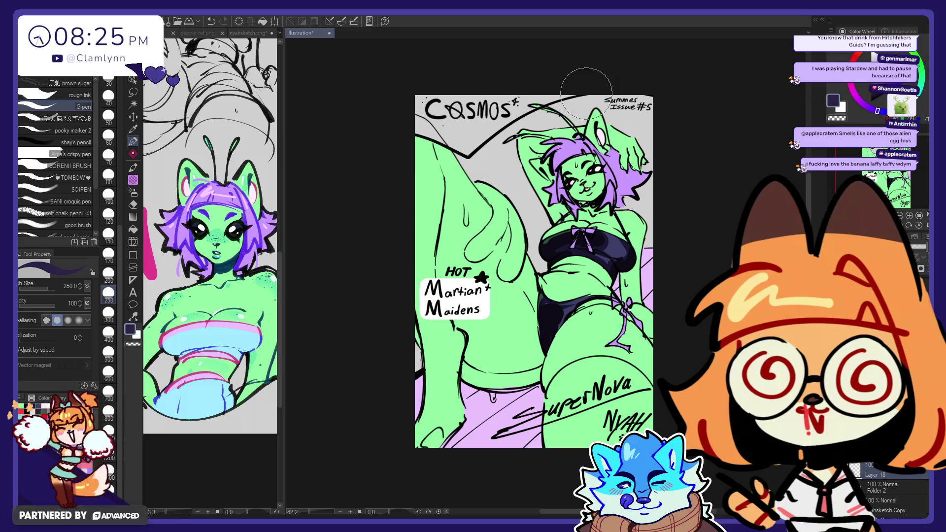
- Fill the COSMOS title background dark purple, then try and undo near-black strokes at brush size 100
left_click(134, 230)
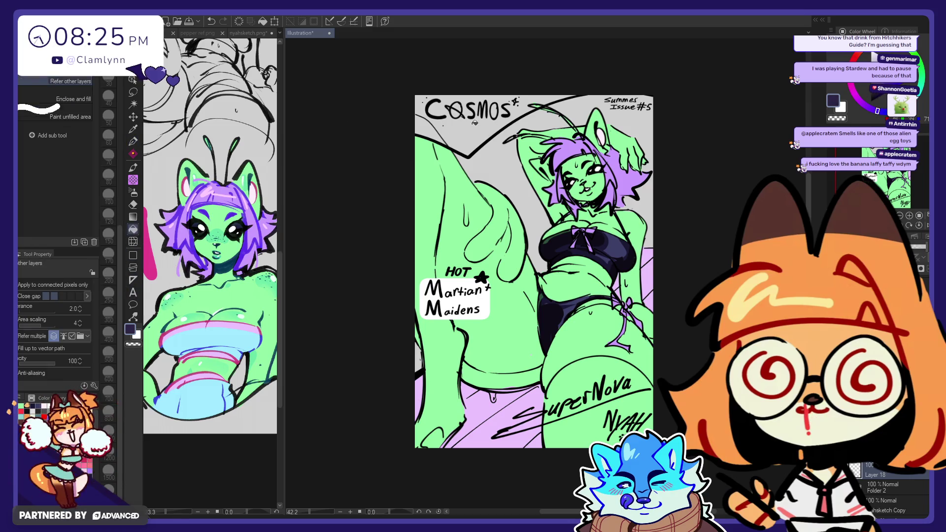
left_click(472, 125)
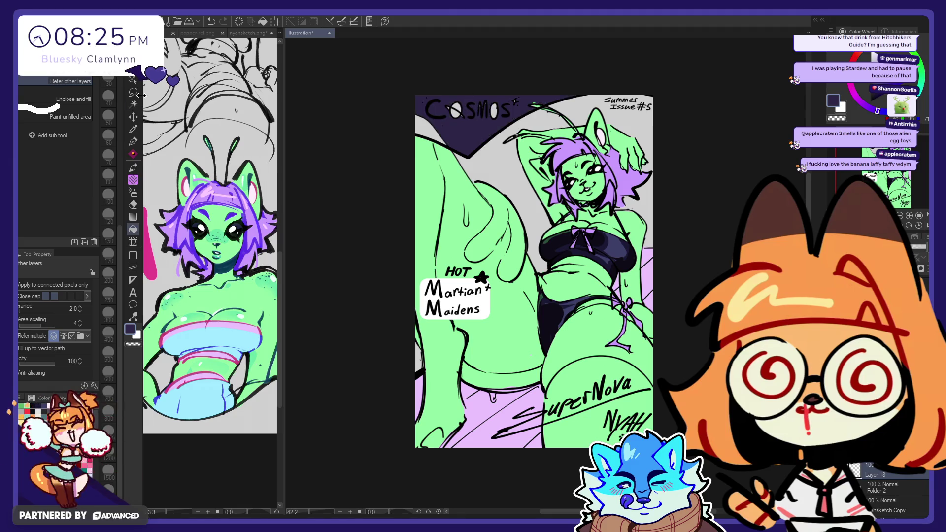
left_click(134, 140)
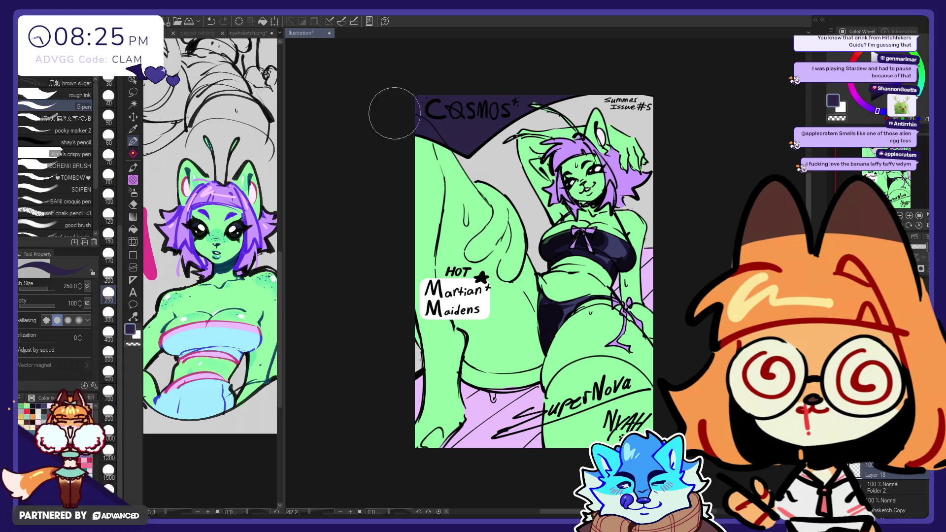
left_click(108, 196)
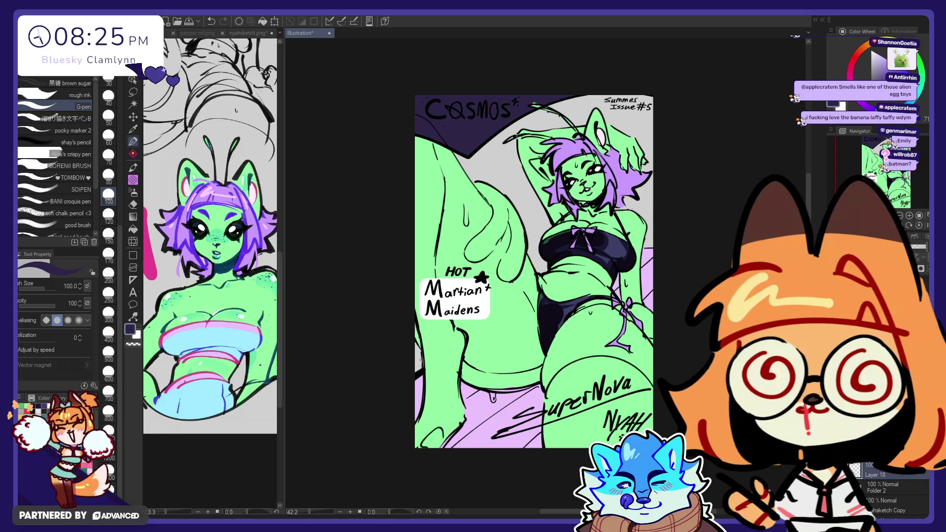
left_click(599, 238, "alt")
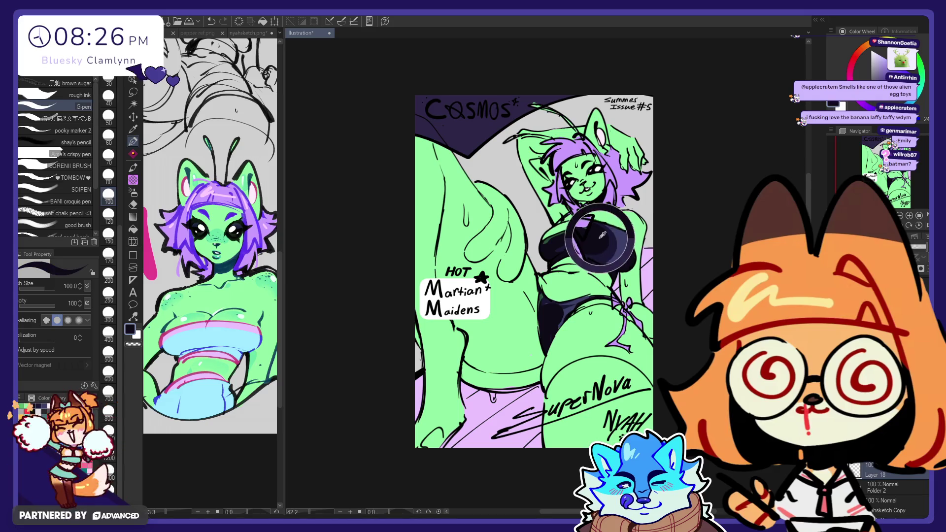
mouse_move(520, 111)
left_mouse_down()
mouse_move(527, 78)
mouse_move(444, 108)
left_mouse_up()
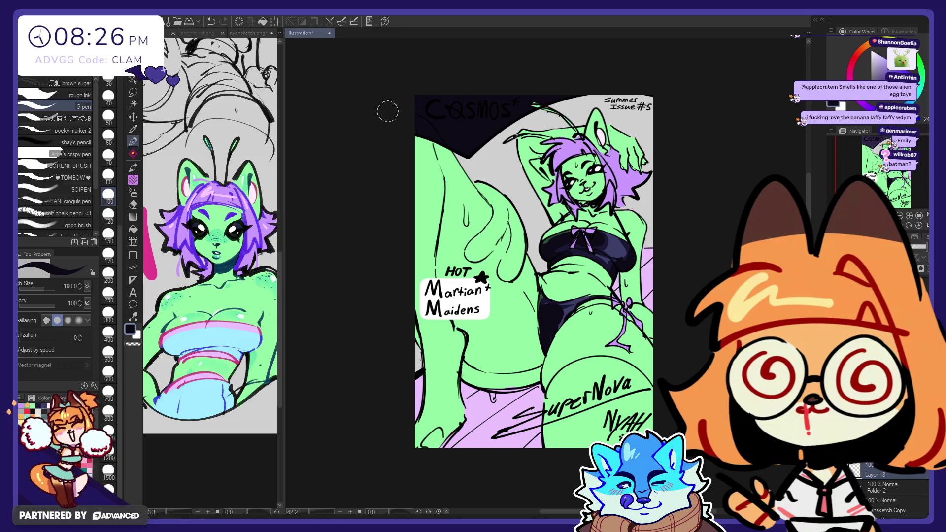
key("ctrl+z")
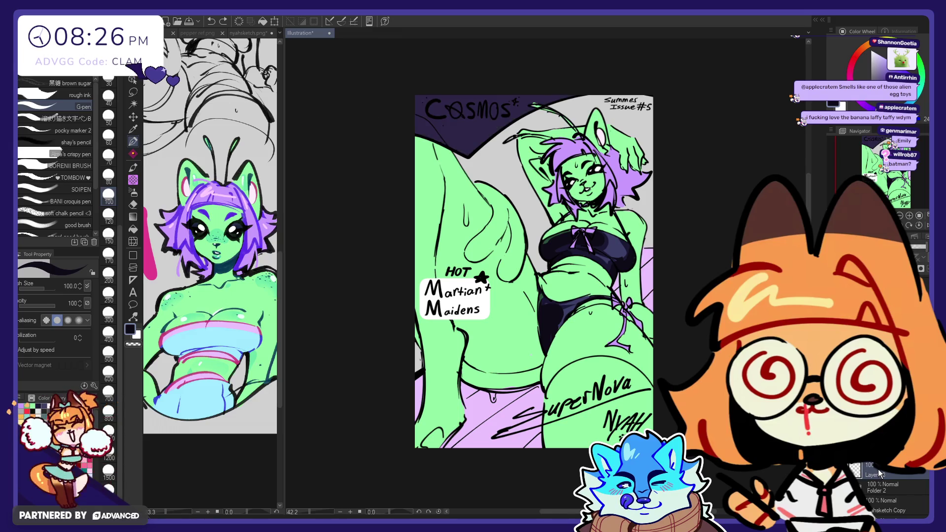
- Repaint the title background light cyan after undoing a pink attempt
left_click(862, 104)
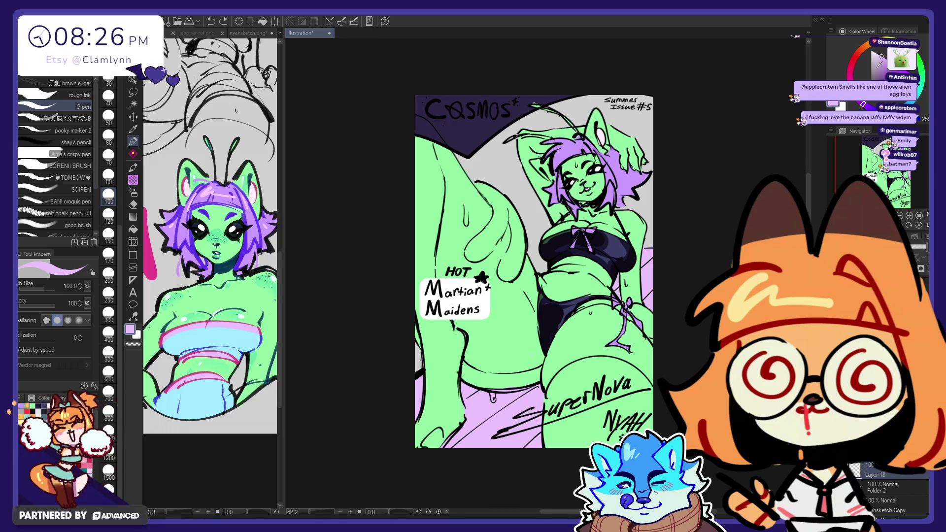
left_click(863, 103)
mouse_move(644, 75)
left_mouse_down()
mouse_move(443, 113)
mouse_move(449, 74)
left_mouse_up()
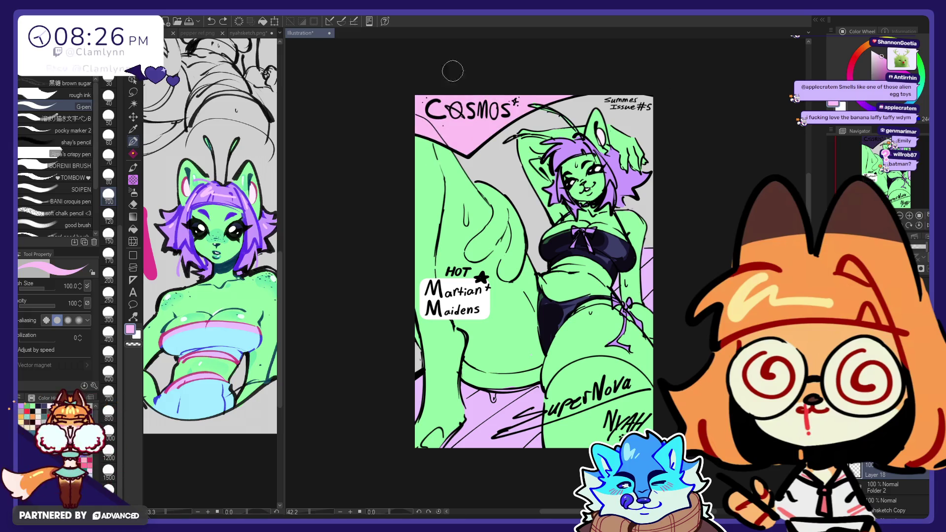
key("ctrl+z")
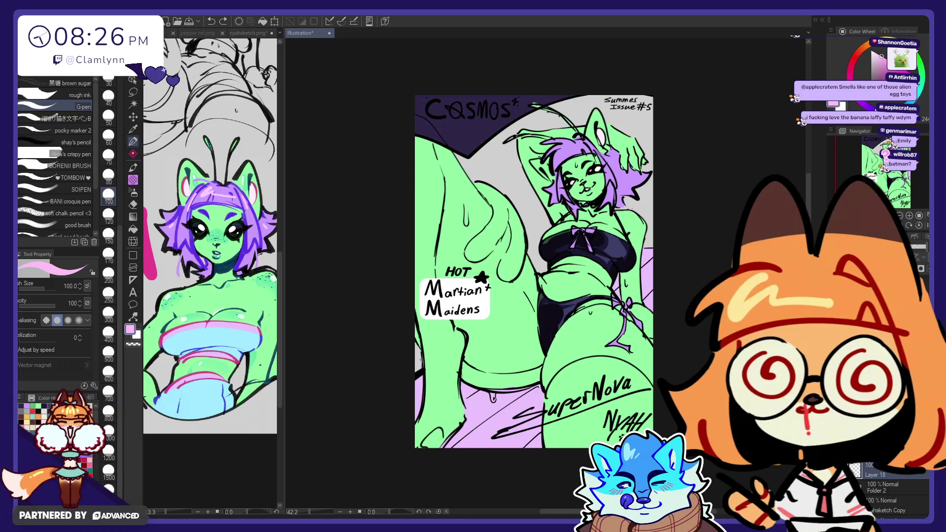
left_click(919, 101)
left_click_drag(573, 74, 392, 125)
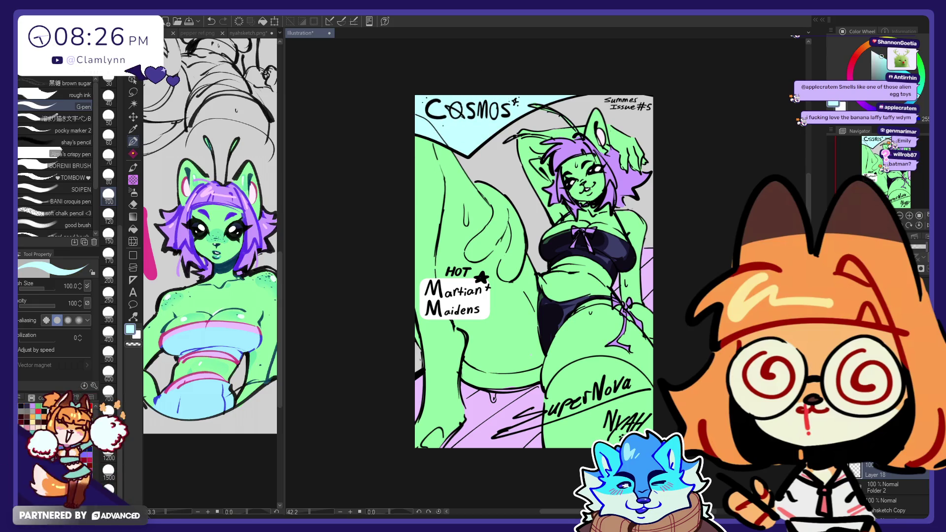
- On a new layer, fill the grey areas left and right of her dark navy at 78% opacity
key("ctrl+shift+n")
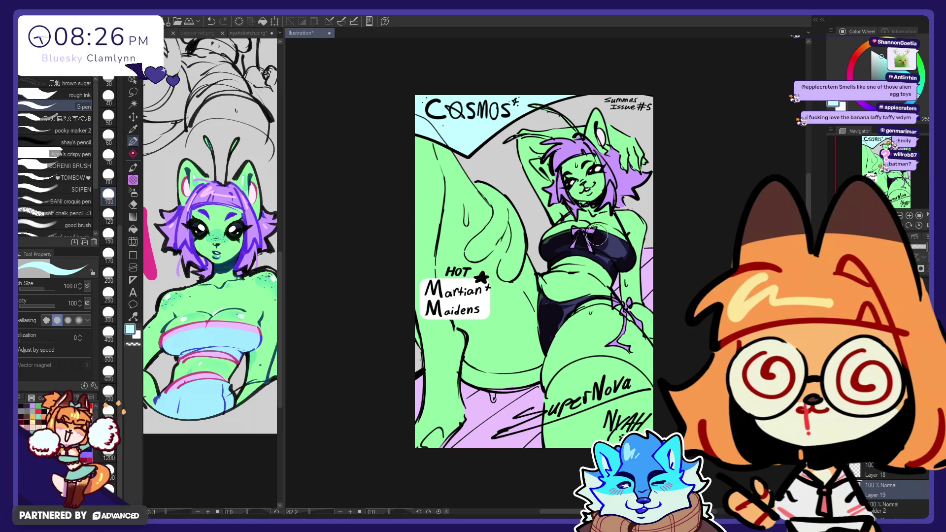
left_click(169, 238, "alt")
left_click(132, 229)
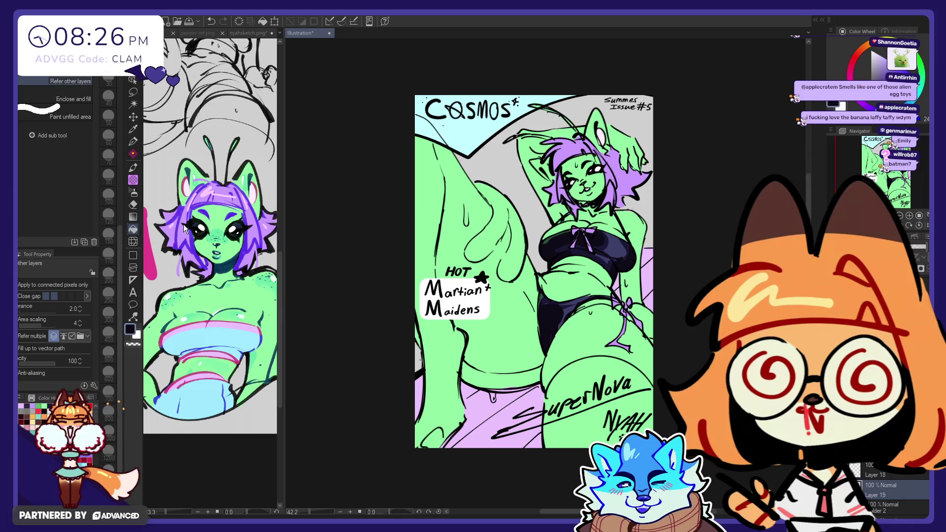
left_click(466, 153)
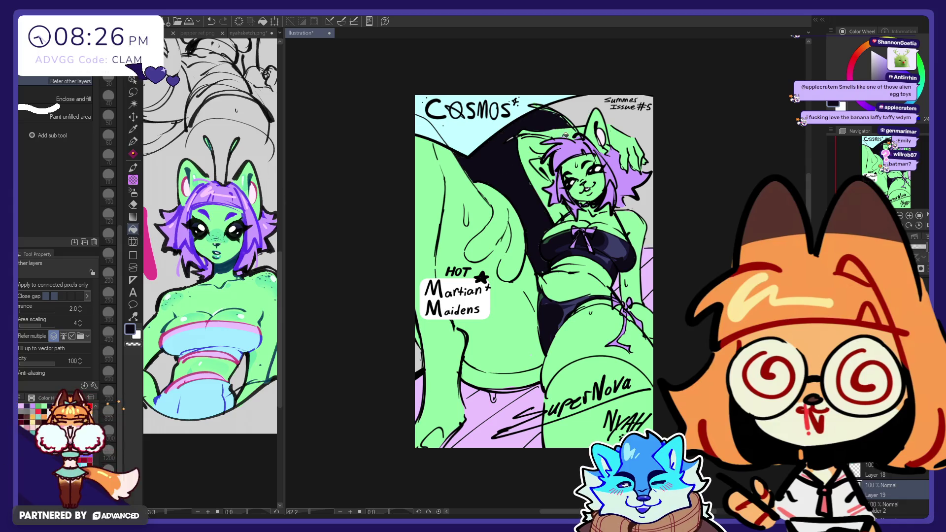
key("ctrl+z")
left_click(552, 113)
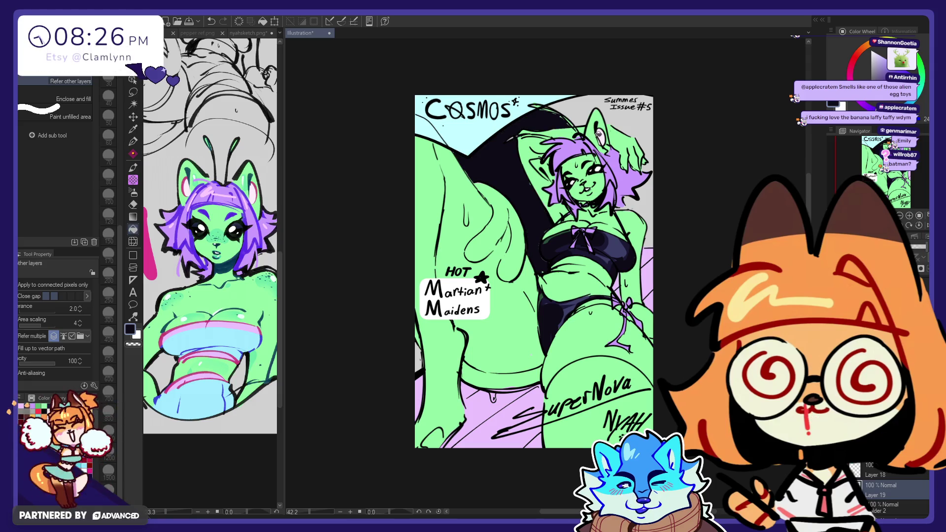
left_click(572, 105)
key("p")
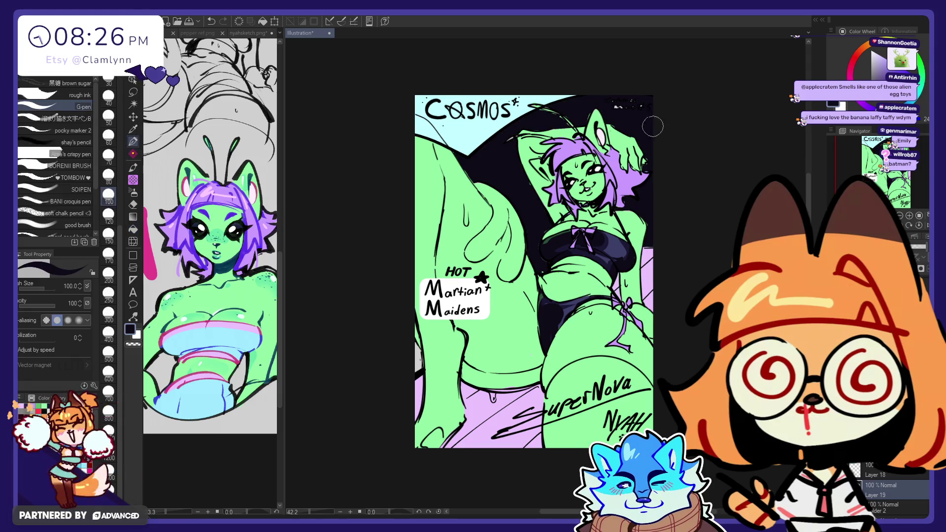
left_click_drag(916, 246, 923, 251)
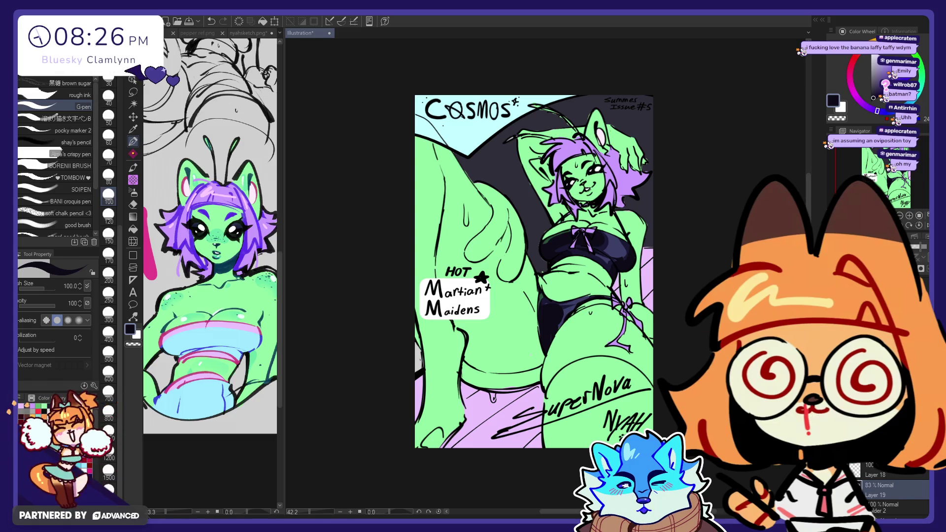
- Undo the dark navy fill and paint a thick black sky stroke across the top
key("ctrl+z")
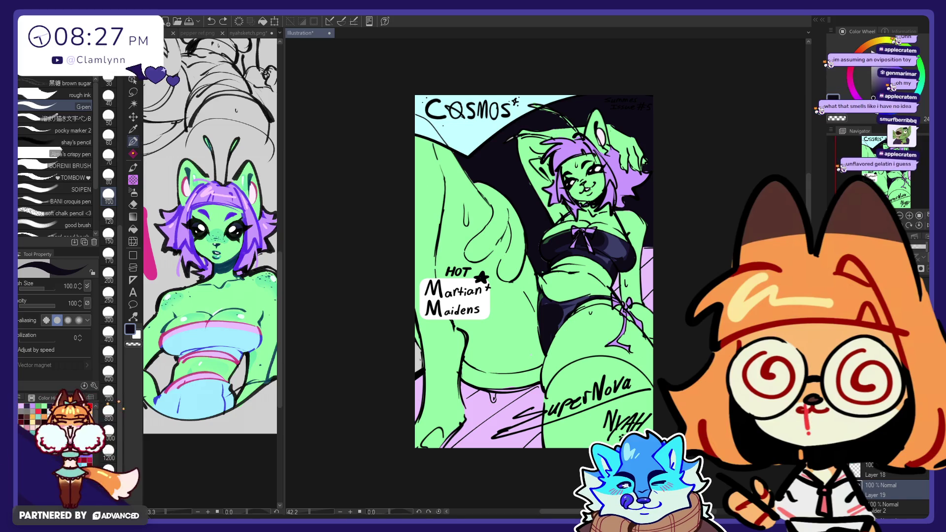
key("ctrl+z")
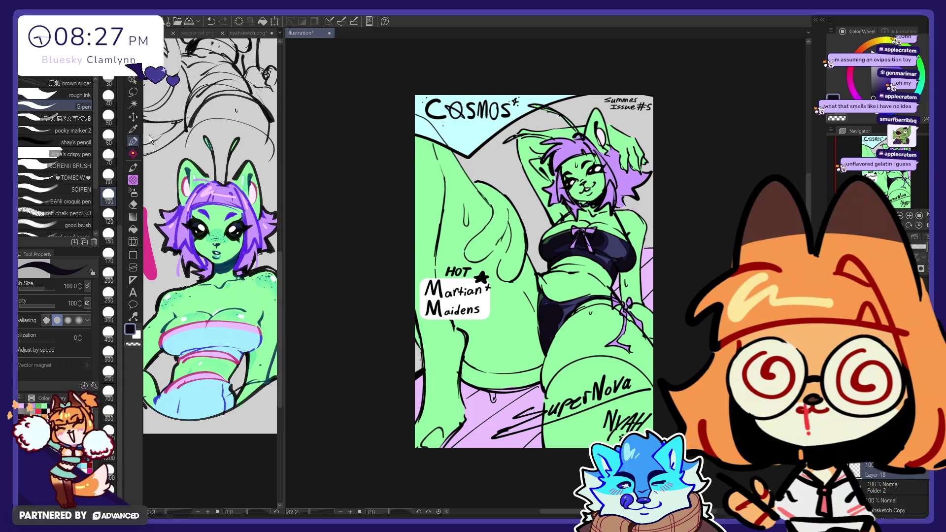
mouse_move(438, 145)
left_mouse_down()
mouse_move(498, 126)
mouse_move(424, 106)
left_mouse_up()
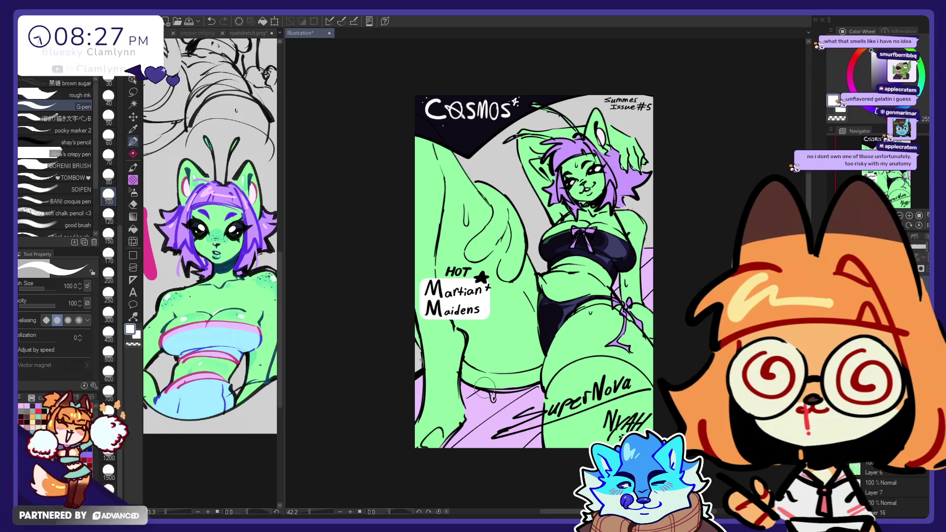
- Briefly hide and restore the black sky, then add a new layer and sample the sketch's purple
scroll(887, 493, "down", 3)
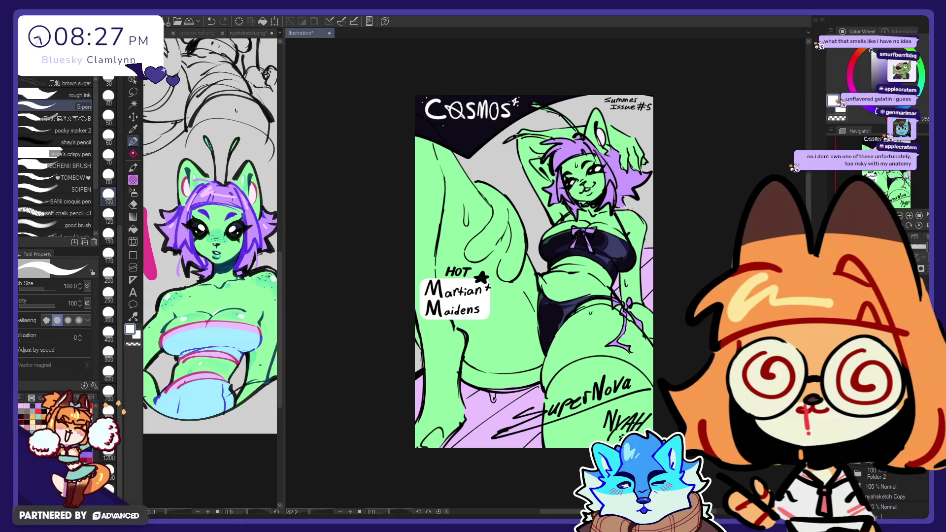
left_click(846, 493)
key("ctrl+z")
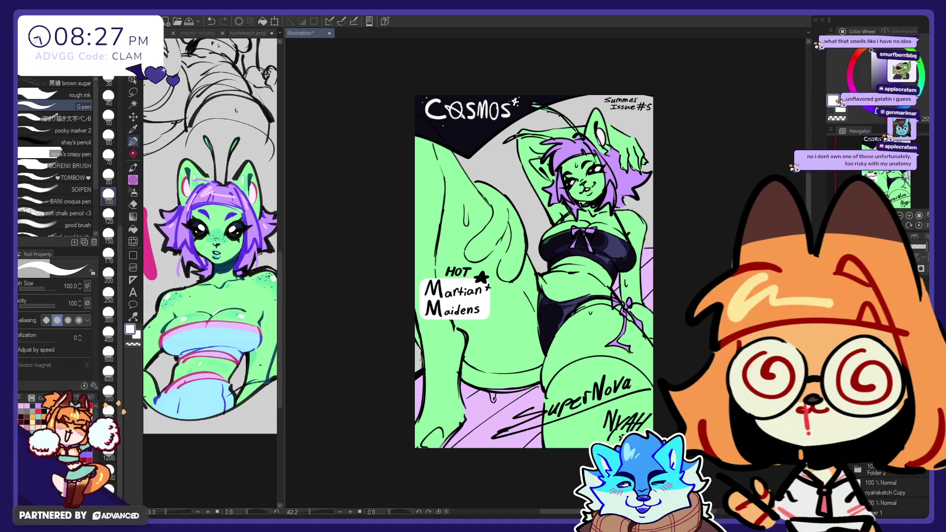
scroll(872, 477, "up", 1)
key("ctrl+shift+n")
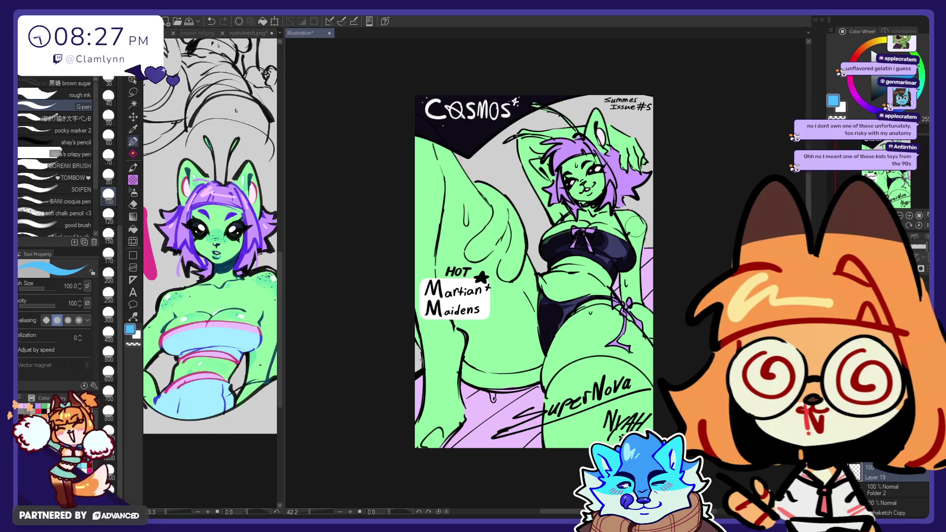
left_click(248, 246, "alt")
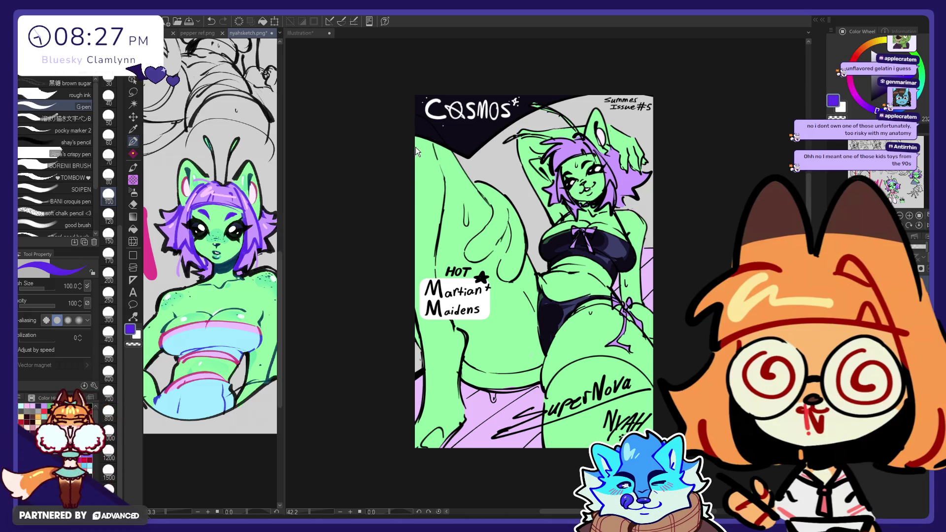
- At brush size 200, paint the sky behind her head light blue after undoing two purple tries
left_click(502, 163)
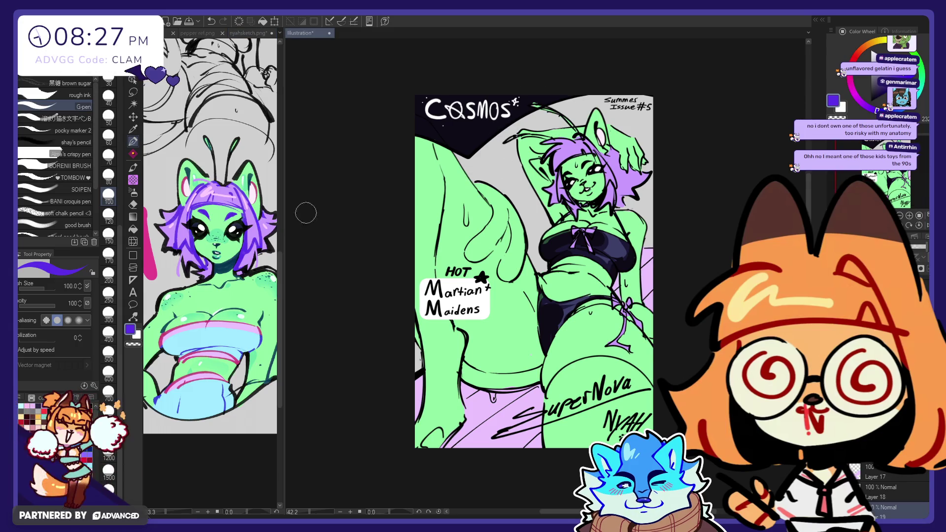
left_click(108, 272)
left_click_drag(456, 140, 600, 112)
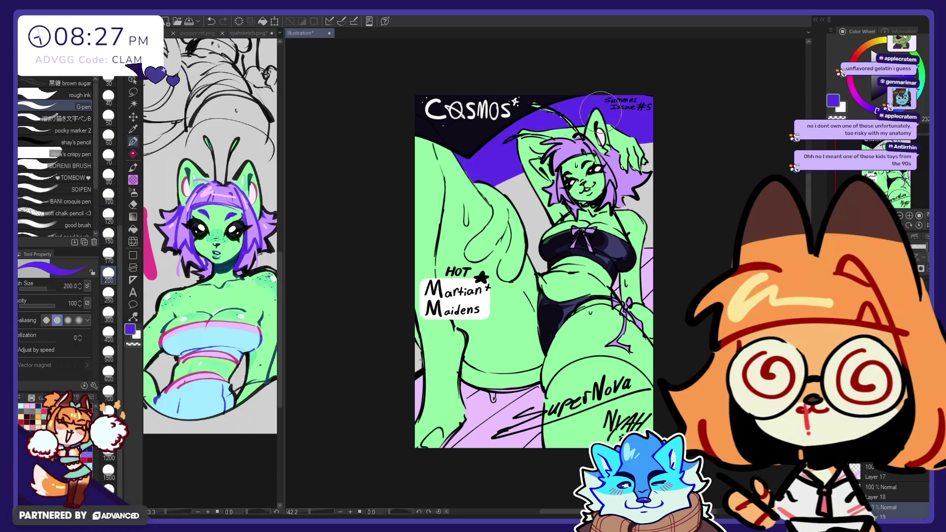
key("ctrl+z")
left_click(861, 82)
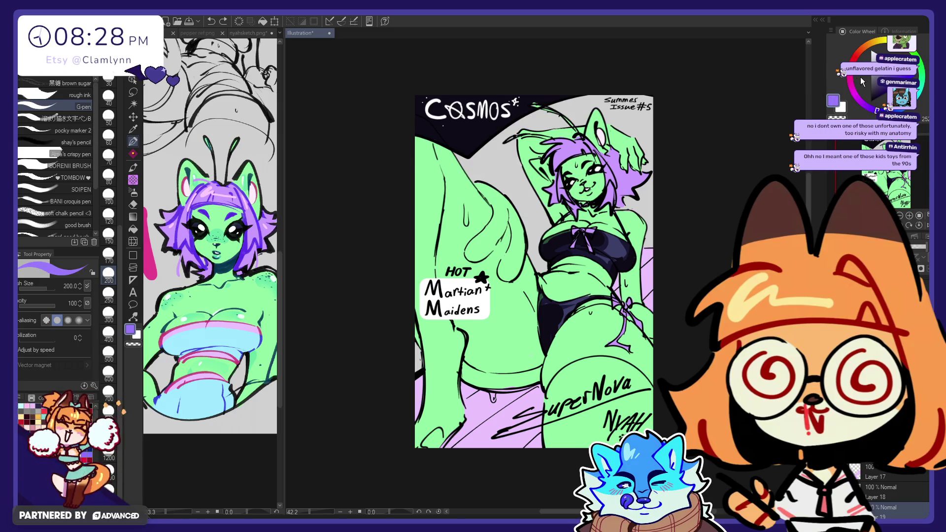
left_click_drag(636, 110, 665, 146)
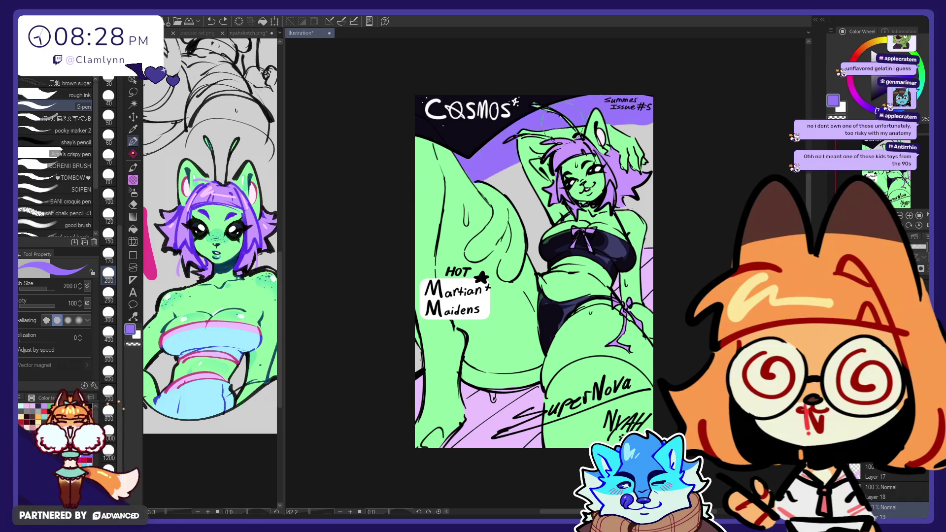
key("ctrl+z")
left_click(229, 345, "alt")
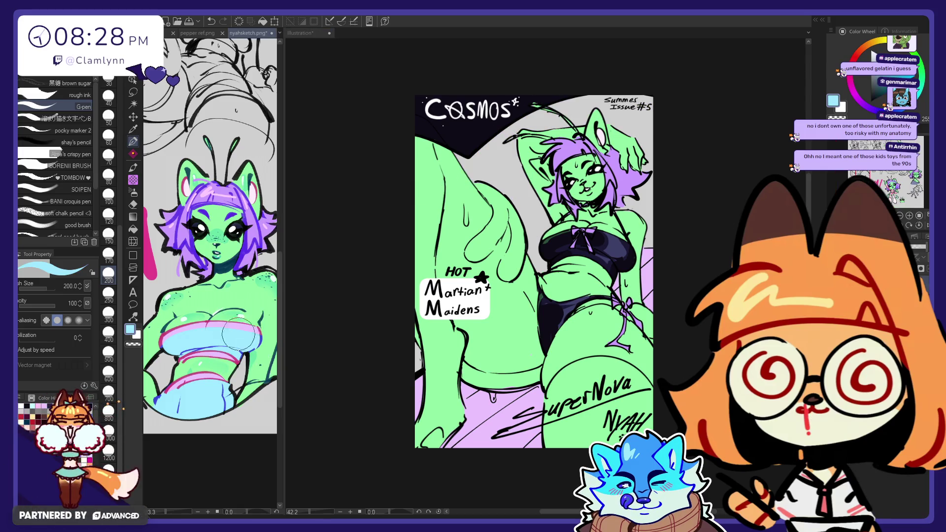
mouse_move(492, 187)
left_mouse_down()
mouse_move(585, 117)
mouse_move(640, 123)
mouse_move(628, 187)
left_mouse_up()
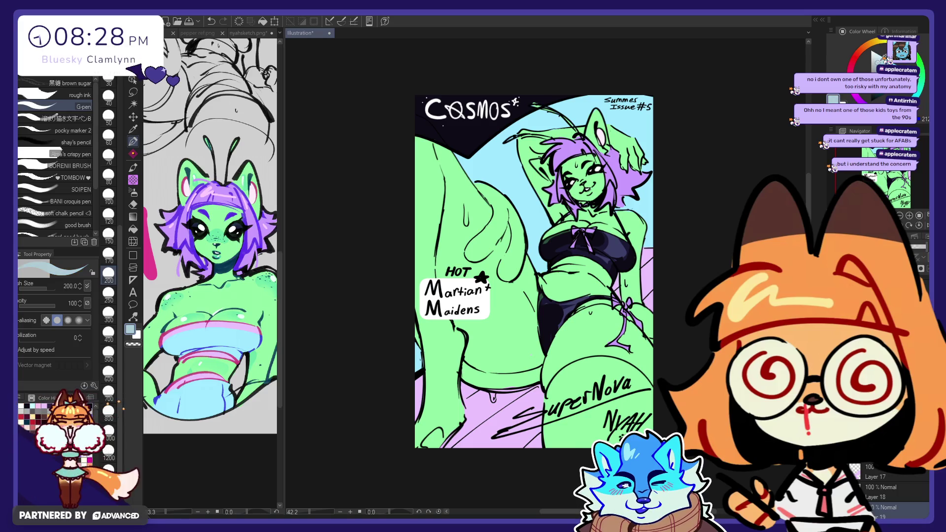
- At brush size 600, repaint the sky pale mint, discarding grey and pink test strokes
left_click_drag(650, 106, 468, 183)
key("ctrl+z")
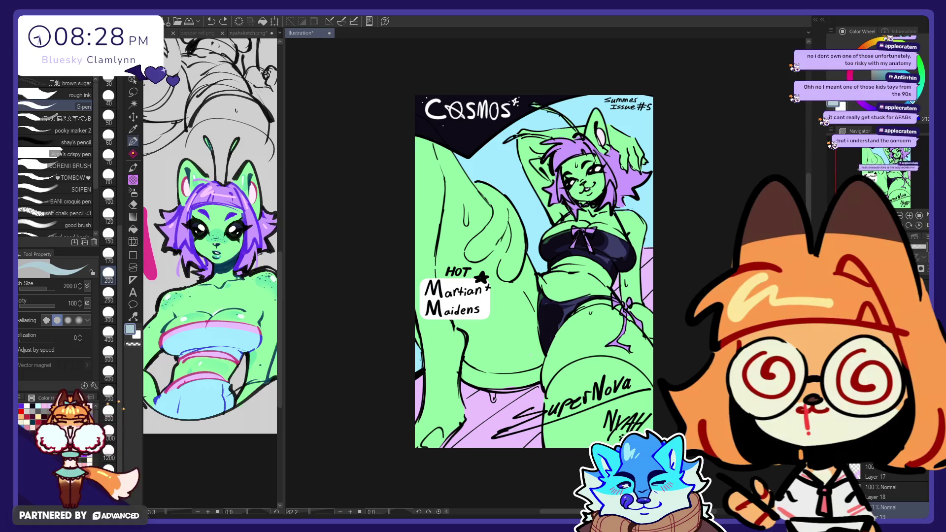
left_click(111, 377)
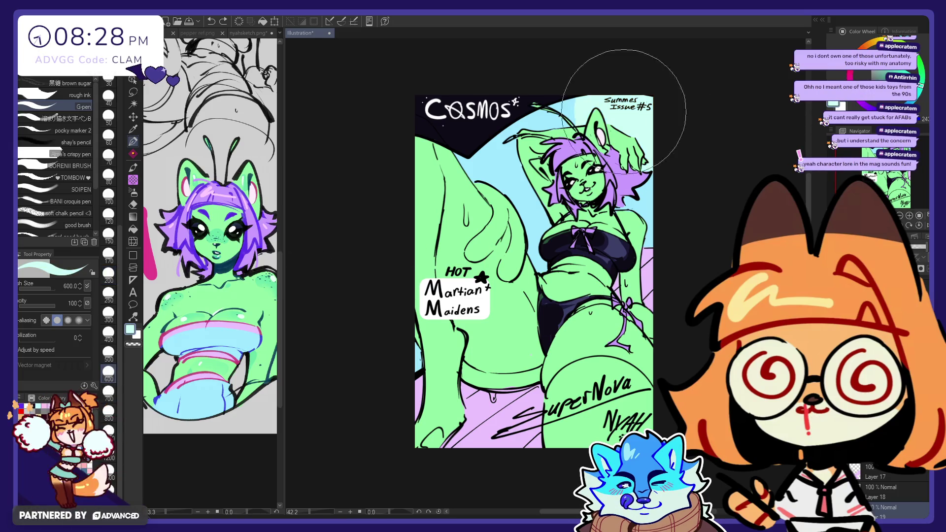
left_click_drag(624, 111, 517, 163)
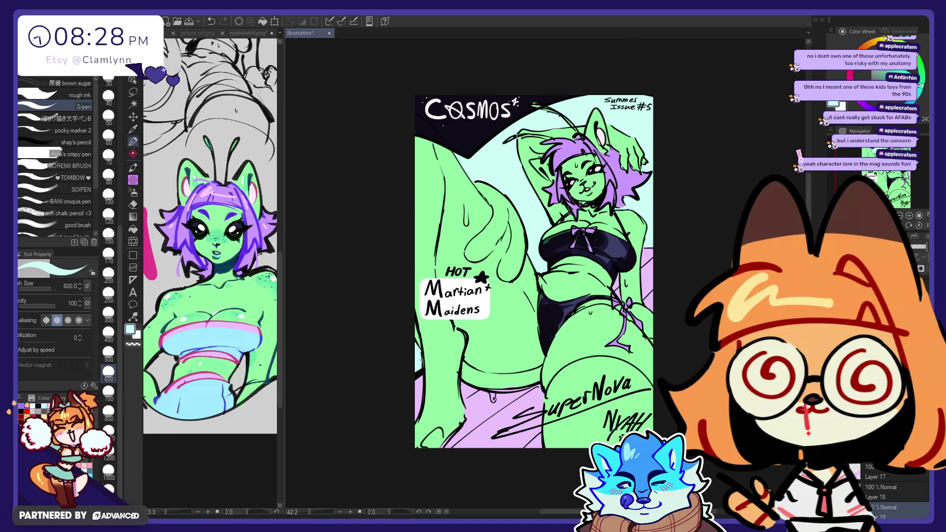
scroll(887, 490, "down", 1)
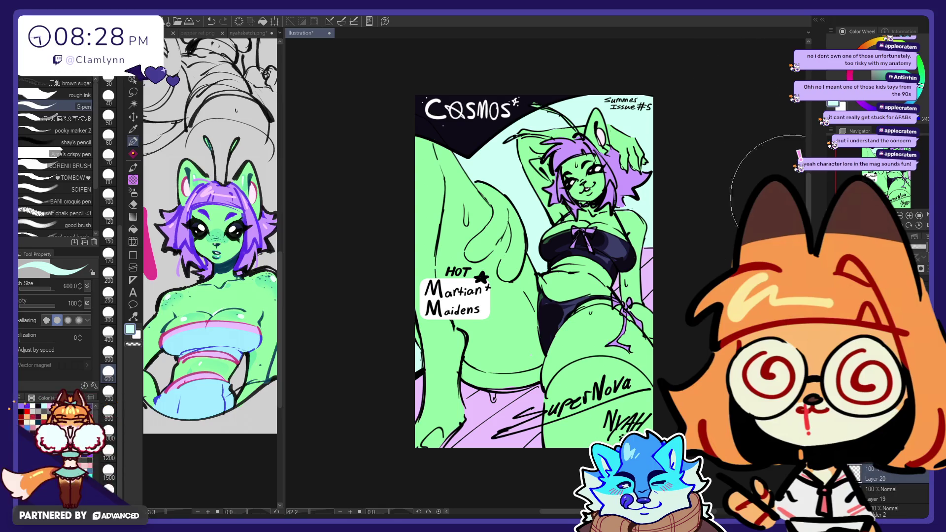
left_click(850, 74)
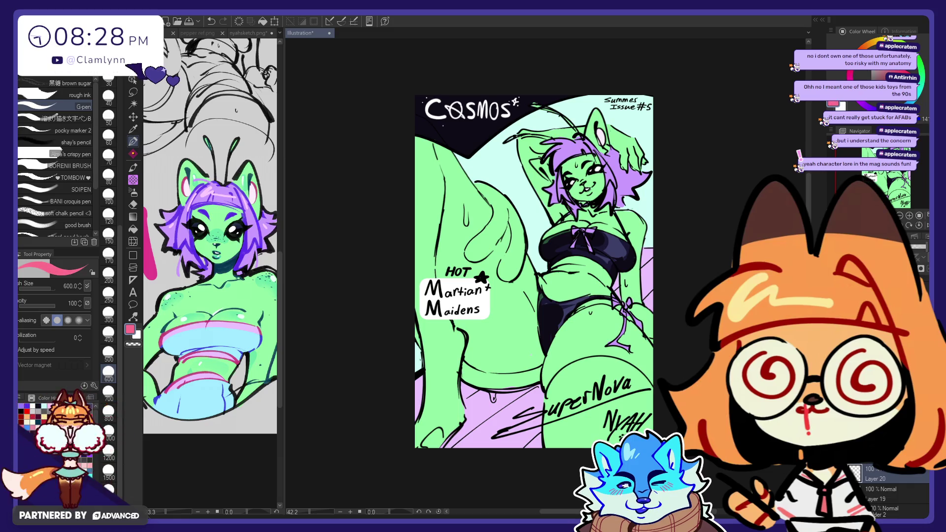
left_click_drag(453, 299, 402, 295)
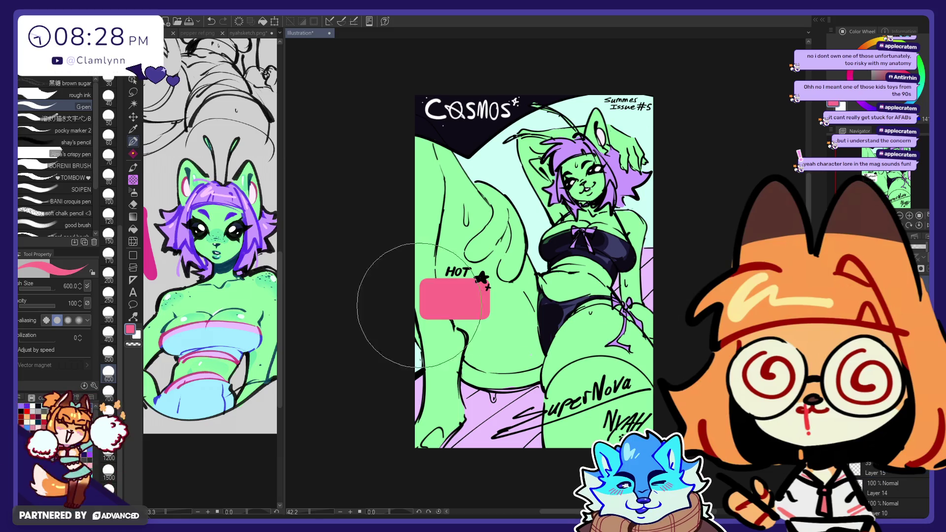
key("ctrl+z")
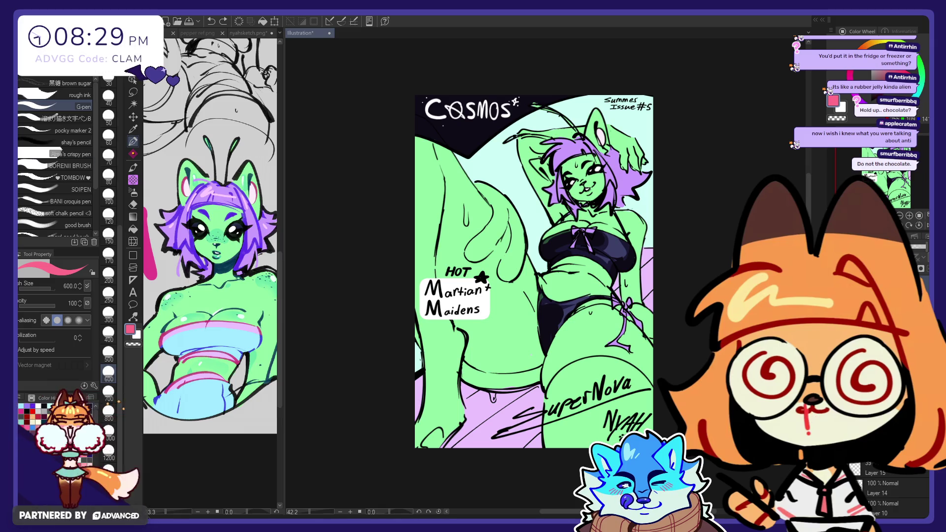
key("ctrl+shift+v")
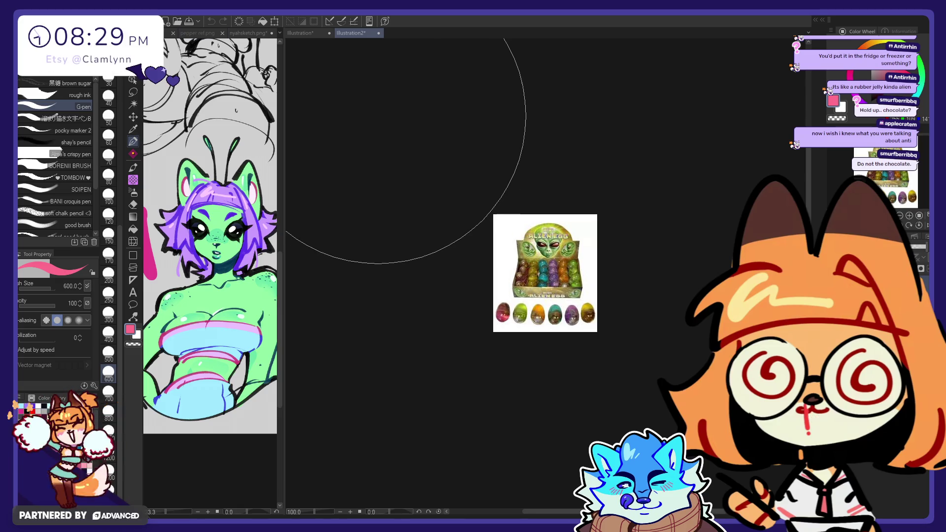
scroll(596, 253, "up", 2)
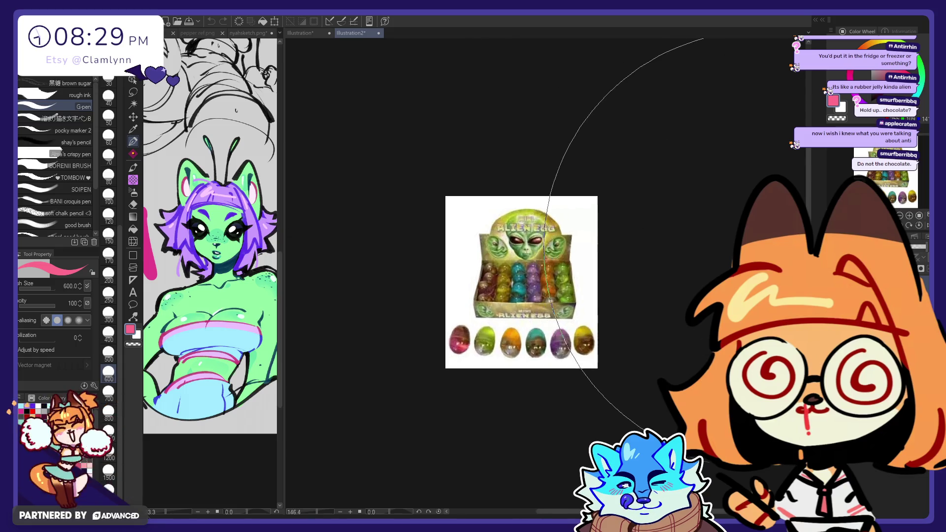
scroll(596, 253, "up", 2)
mouse_move(490, 291)
left_mouse_down()
mouse_move(479, 295)
mouse_move(465, 274)
left_mouse_up()
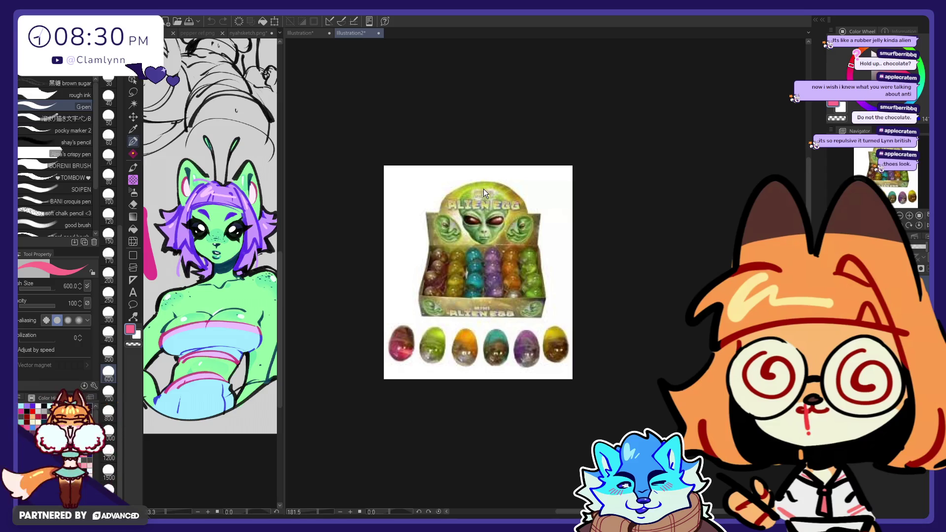
left_click(378, 33)
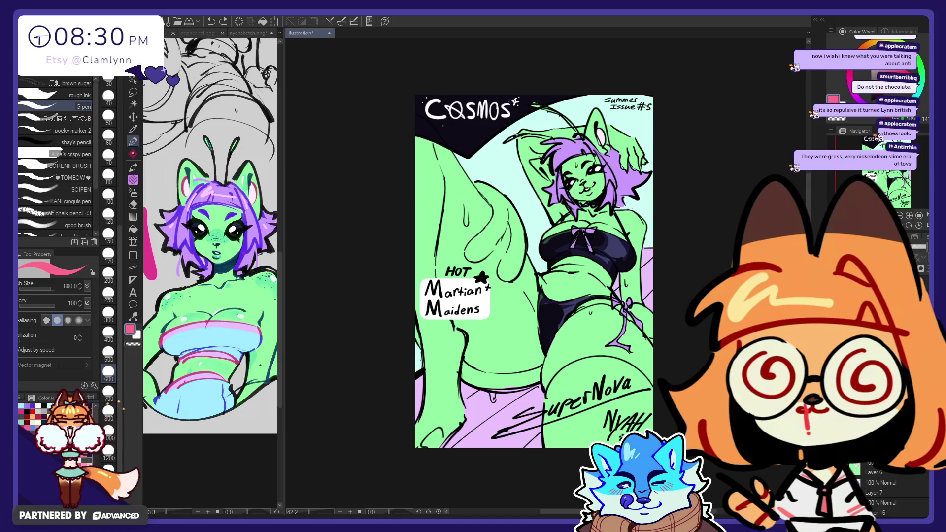
key("ctrl+v")
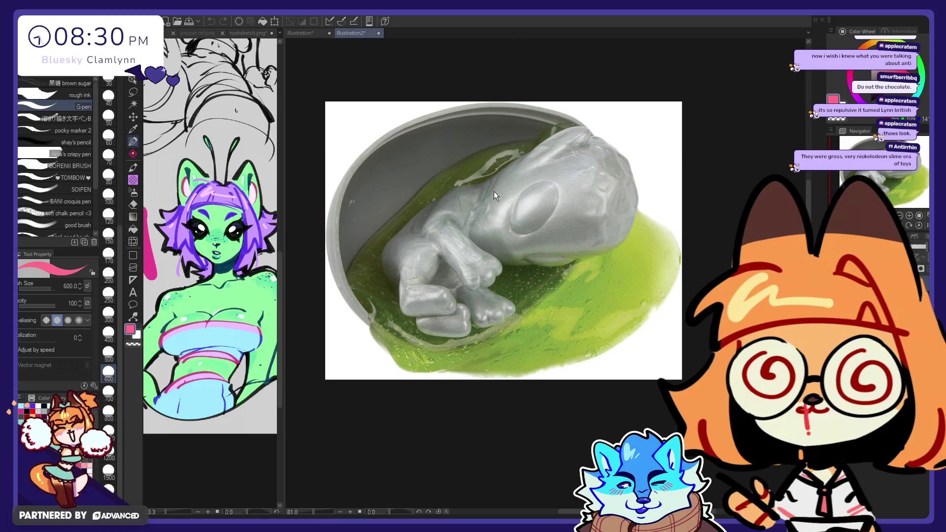
key("ctrl+w")
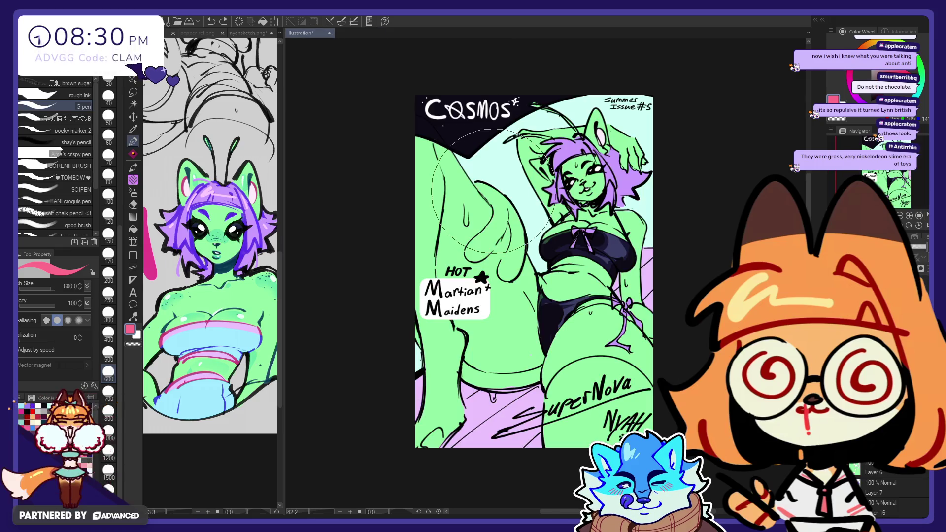
- At size 200 with the Gradient tool, try and undo a cyan sky gradient, then eyedrop the pale mint
scroll(374, 160, "down", 2)
scroll(610, 170, "up", 1)
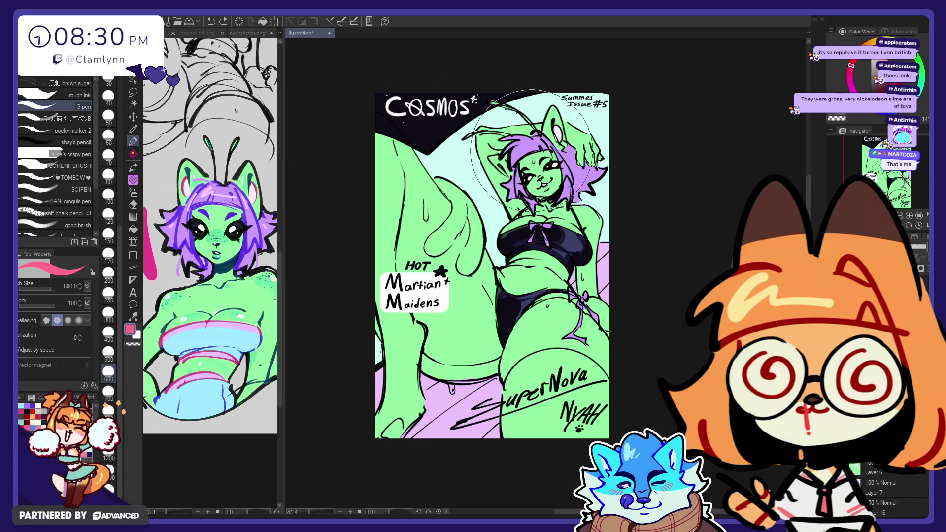
scroll(640, 177, "up", 1)
key("bracketleft")
key("bracketleft")
key("bracketleft")
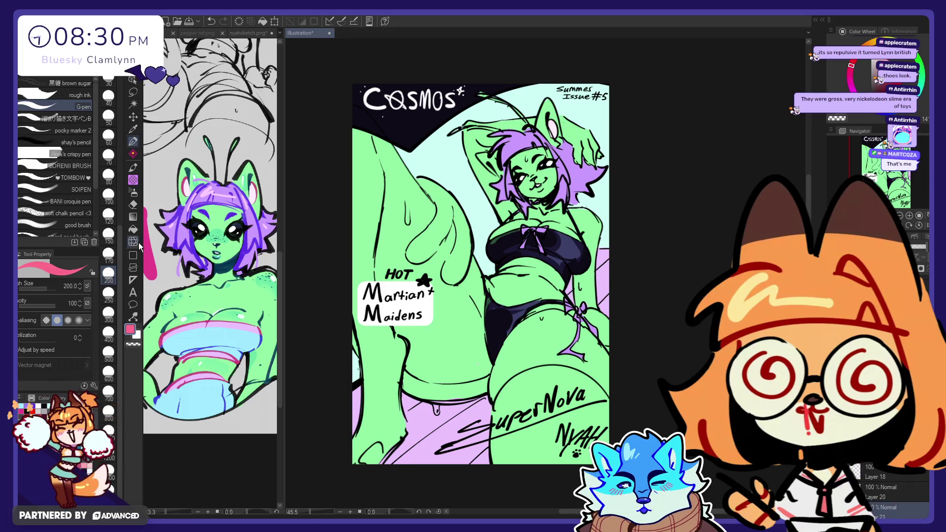
left_click(134, 218)
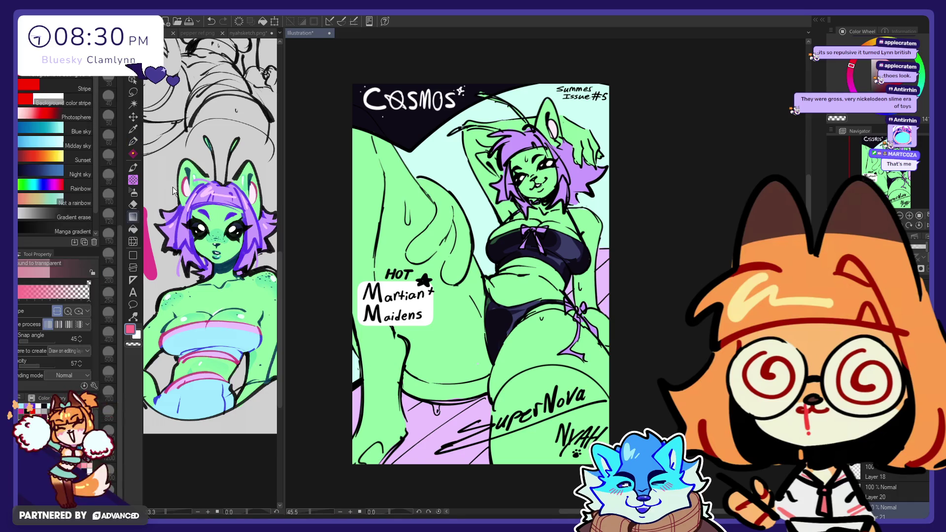
left_click(207, 344, "alt")
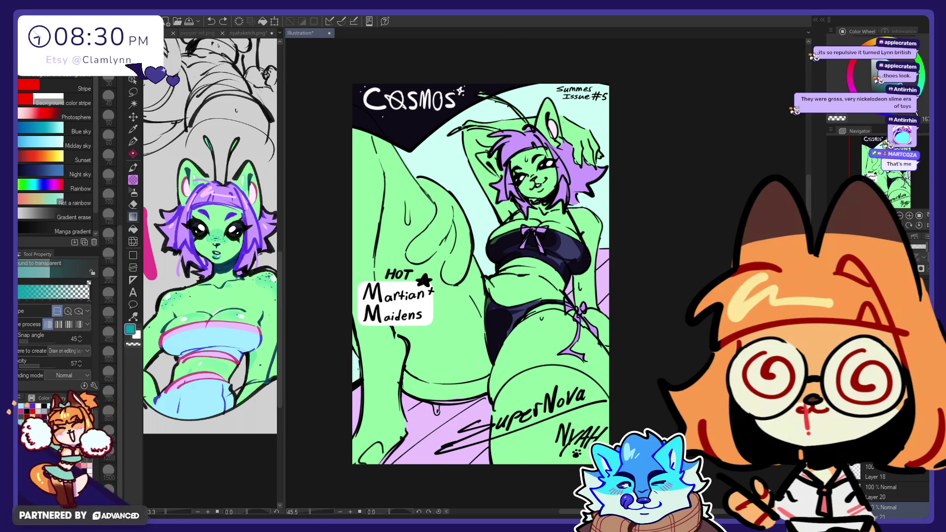
mouse_move(483, 256)
left_mouse_down()
mouse_move(477, 142)
mouse_move(484, 170)
left_mouse_up()
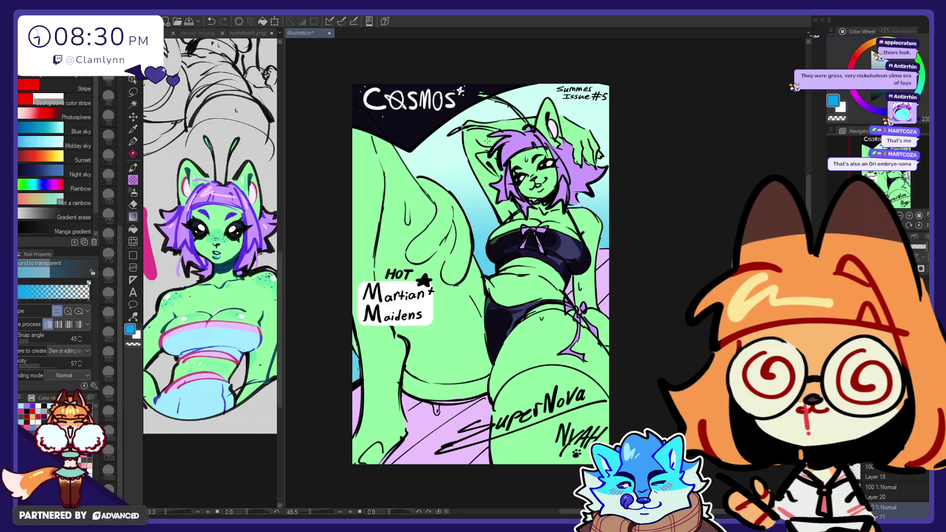
key("ctrl+z")
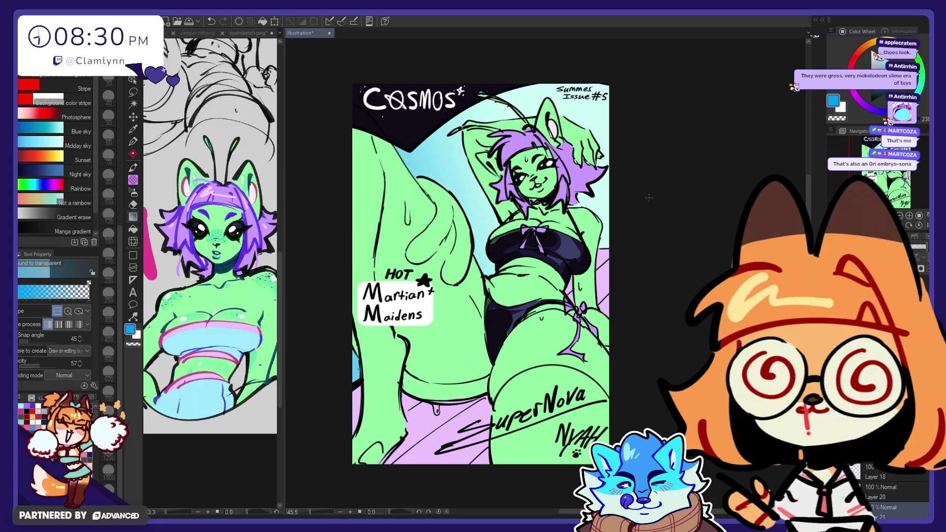
left_click(596, 203, "alt")
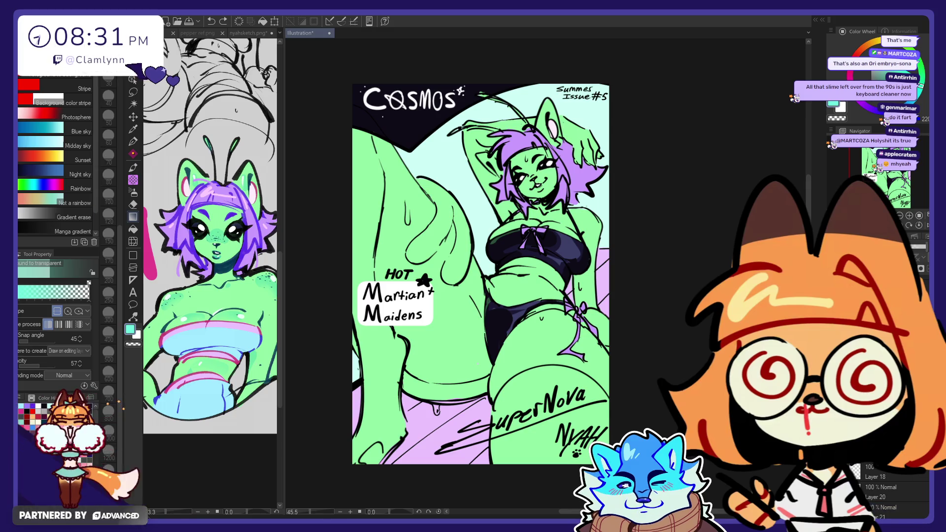
- With a white sketchy brush at size 10, draw a small sparkle beside the Cosmos title
scroll(276, 267, "down", 1)
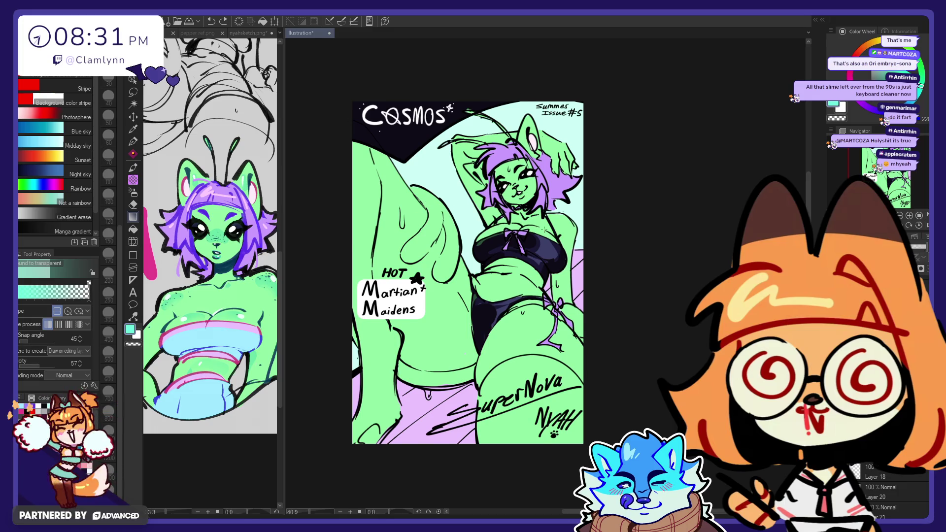
scroll(544, 230, "up", 1)
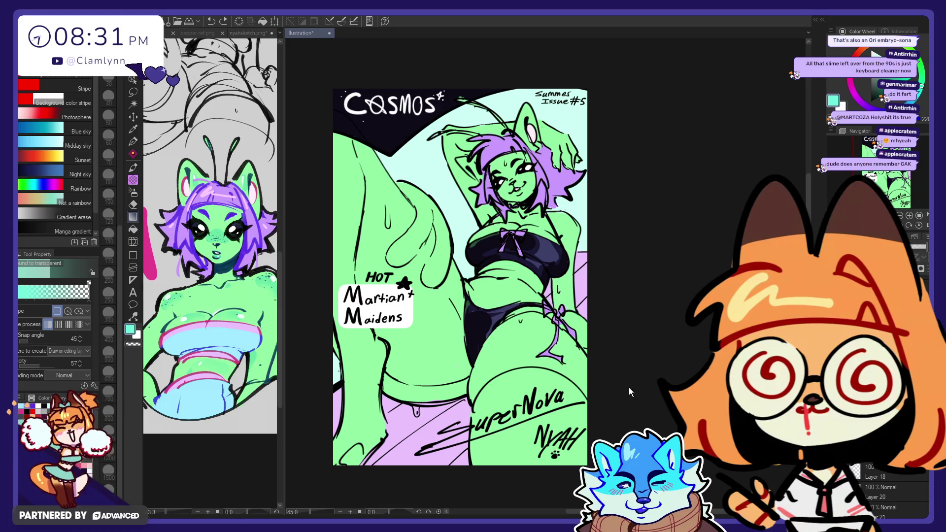
scroll(886, 490, "down", 3)
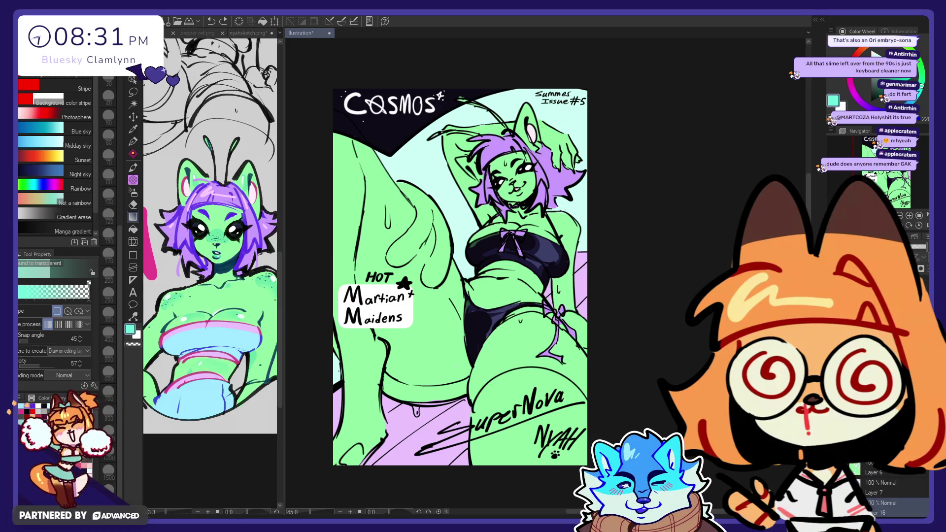
left_click(882, 74)
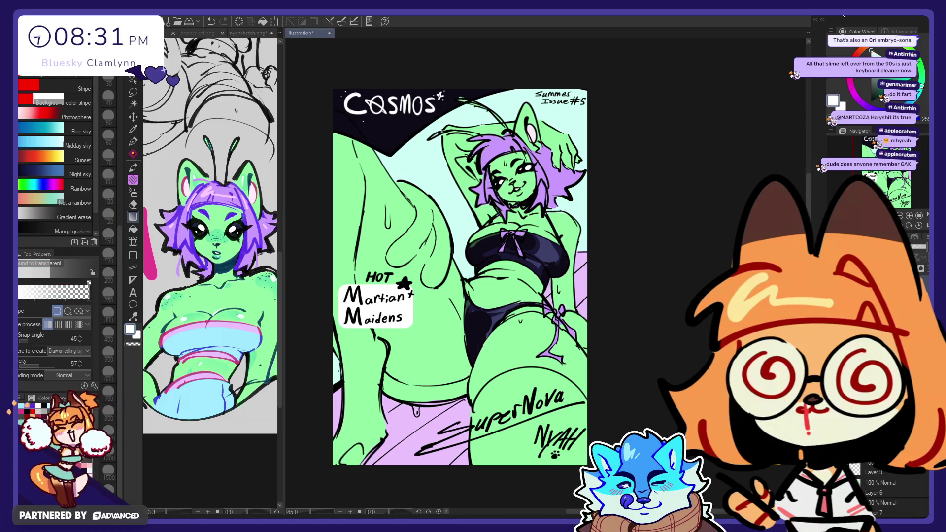
key("p")
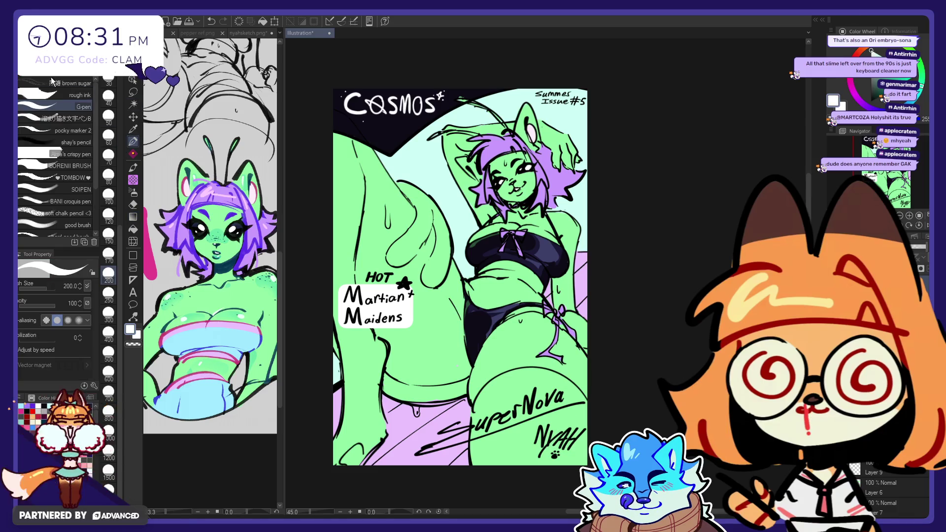
key("p")
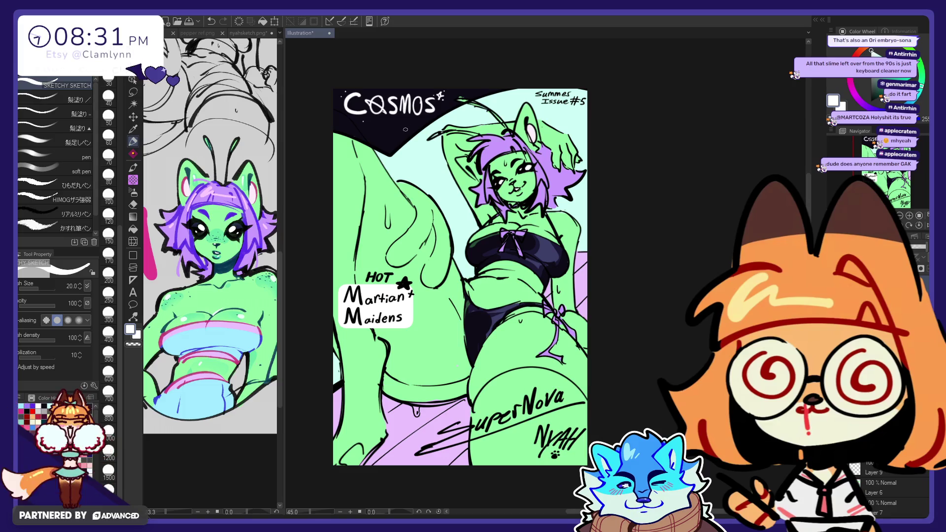
scroll(108, 265, "up", 5)
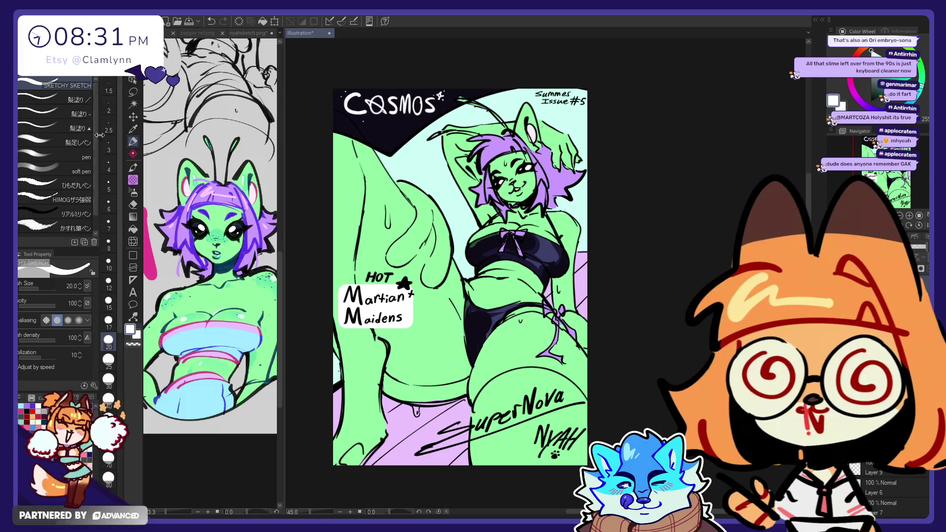
left_click(108, 262)
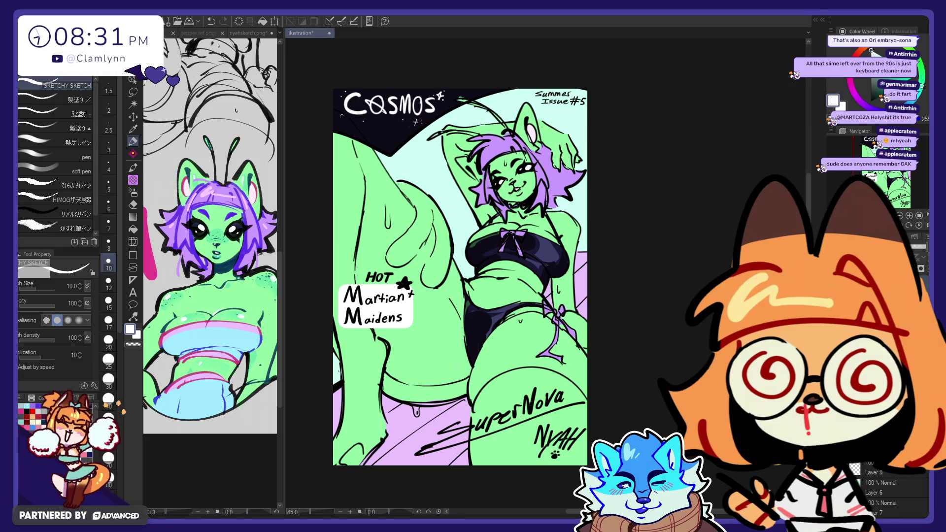
left_click_drag(340, 114, 340, 120)
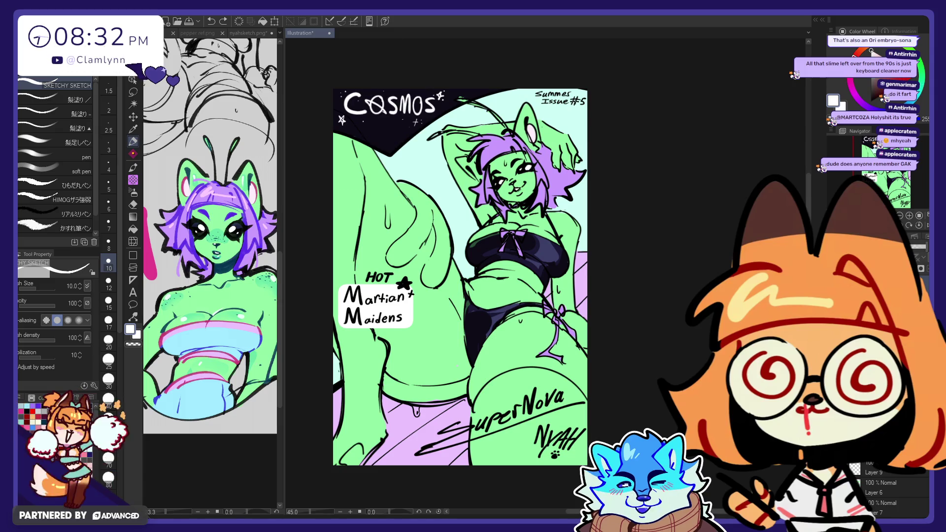
- Hand-letter 'summer' in white under the Cosmos title, redoing one bad stroke
key("e")
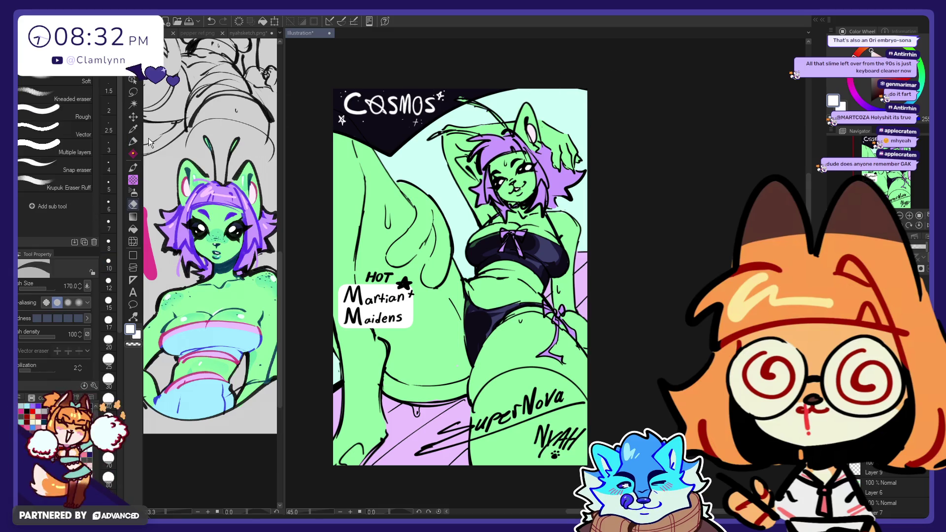
left_click(132, 142)
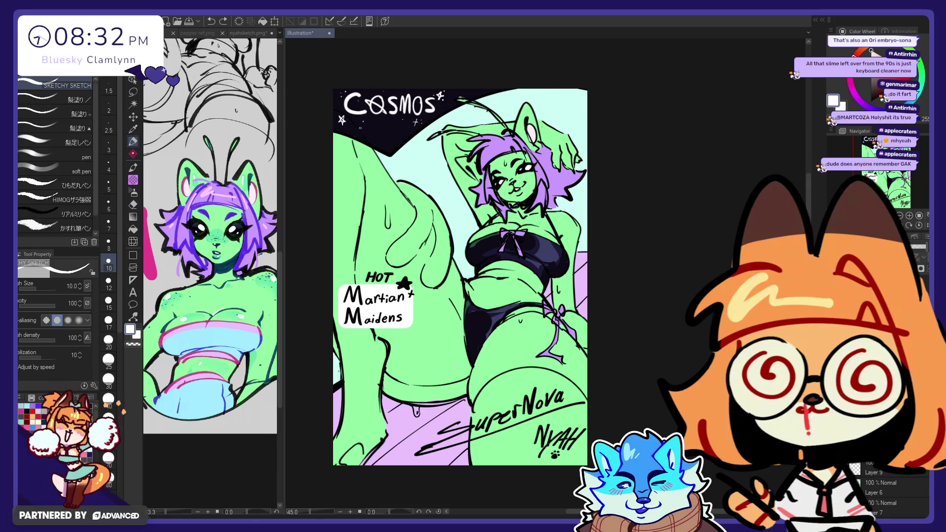
left_click_drag(361, 127, 366, 130)
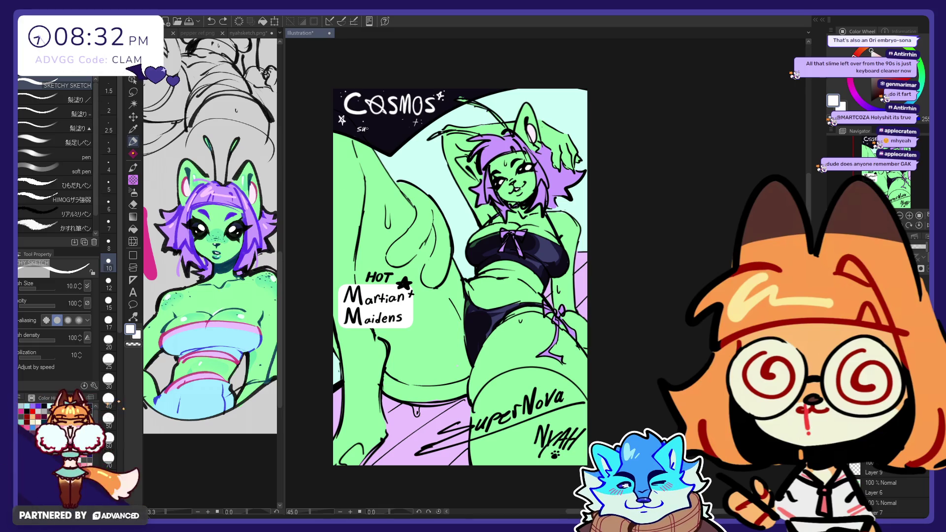
left_click_drag(365, 130, 383, 129)
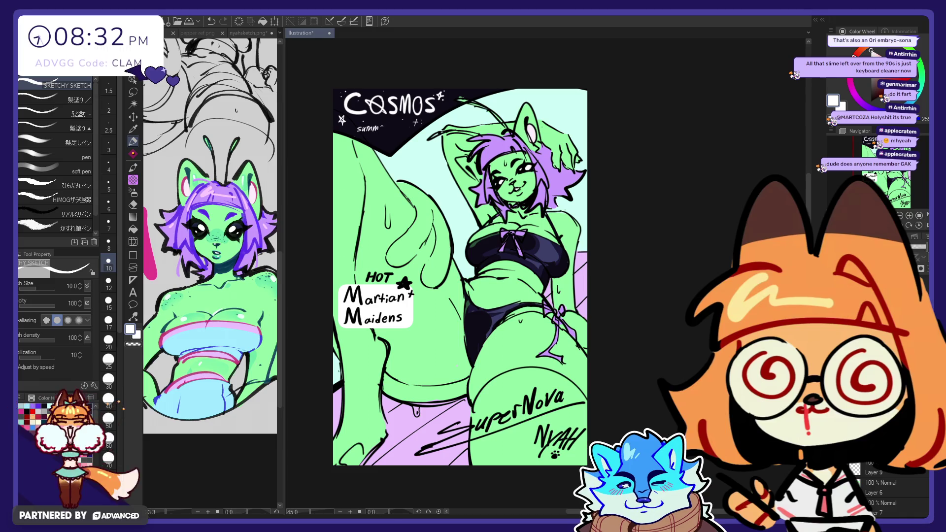
key("ctrl+z")
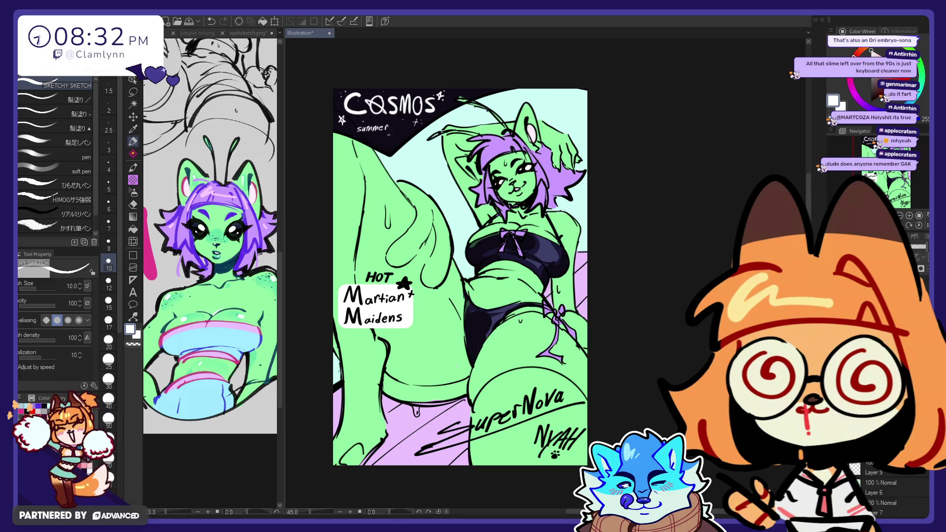
left_click_drag(387, 126, 387, 133)
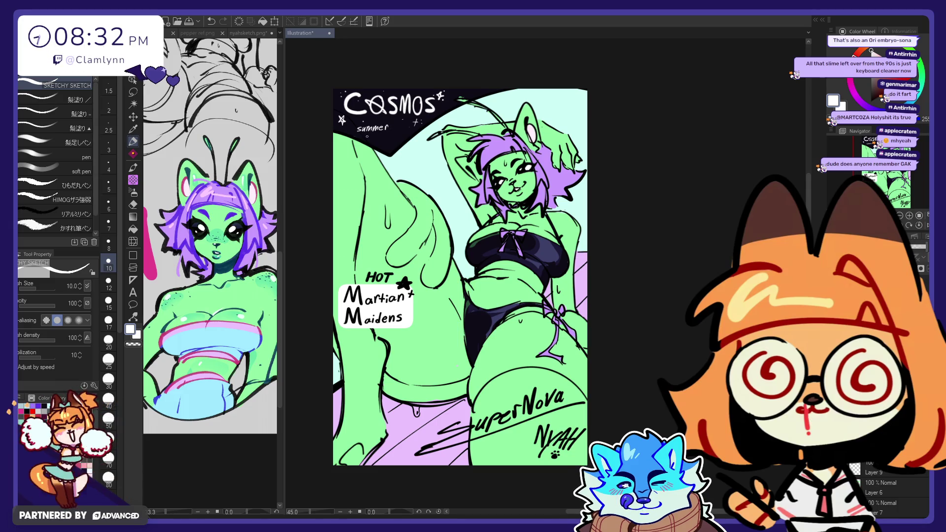
- Letter 'Issue #5' below it, then switch to black and paste a putty photo as a new canvas
left_click_drag(372, 133, 369, 139)
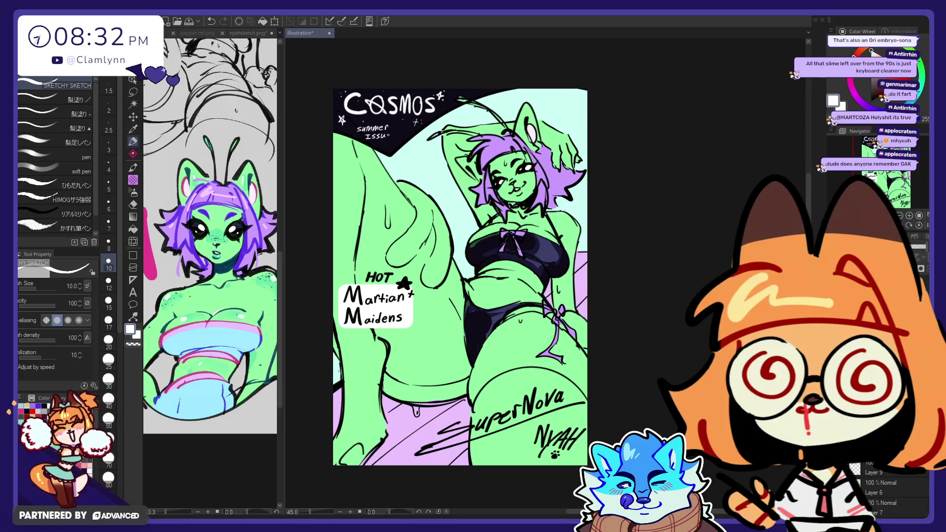
mouse_move(398, 129)
left_mouse_down()
mouse_move(391, 137)
mouse_move(399, 131)
left_mouse_up()
left_click_drag(388, 134, 402, 138)
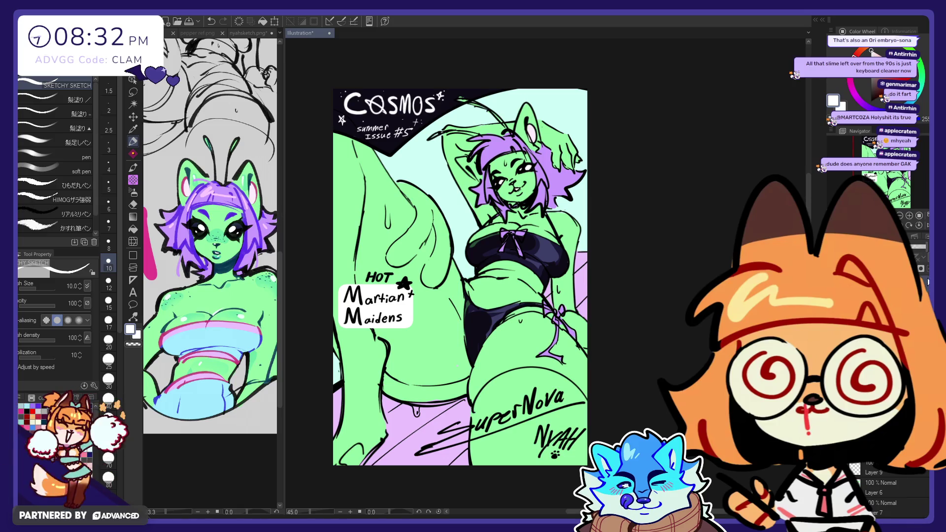
left_click(409, 303, "alt")
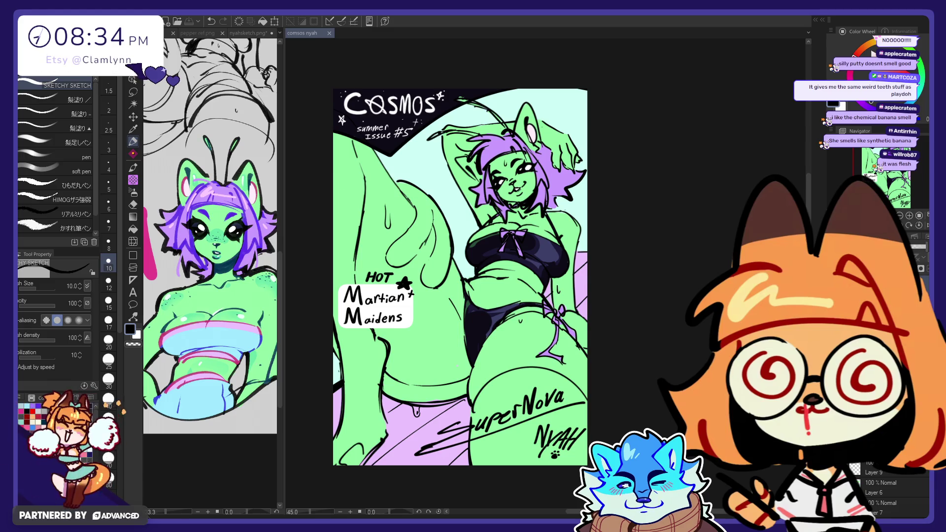
key("ctrl+shift+v")
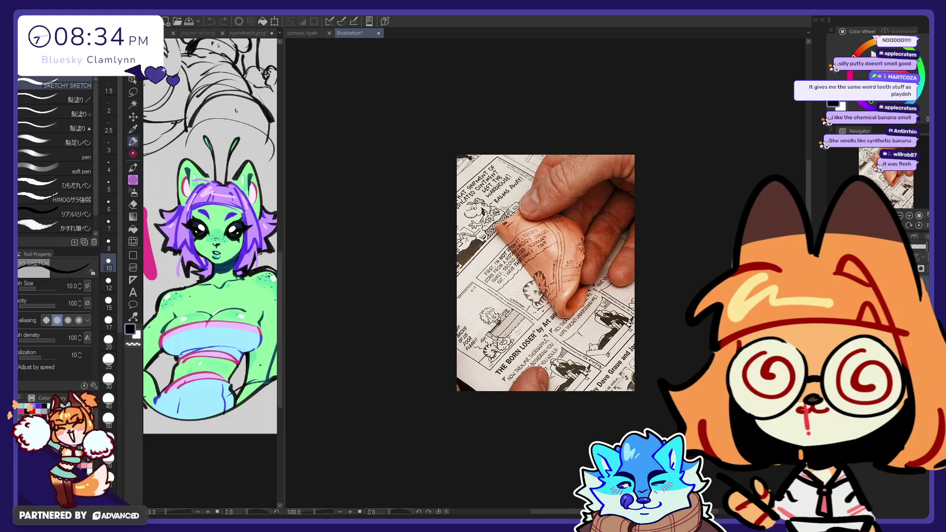
- Close the putty photo canvas with Ctrl+W to return to the Cosmos cover
key("ctrl+w")
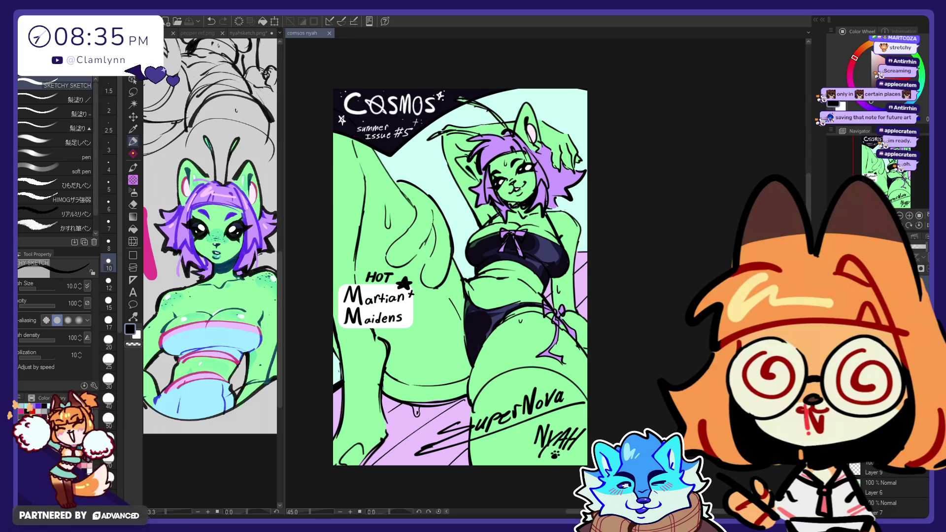
- Add small stars and sparkles beside 'summer' and after '#5'
left_click_drag(339, 115, 344, 122)
left_click_drag(415, 119, 415, 126)
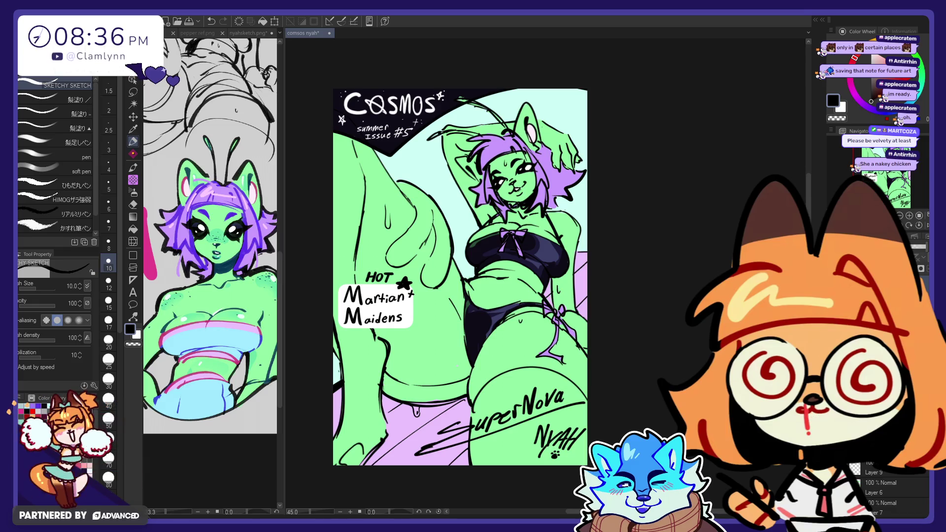
left_click_drag(338, 116, 344, 122)
left_click_drag(416, 119, 416, 126)
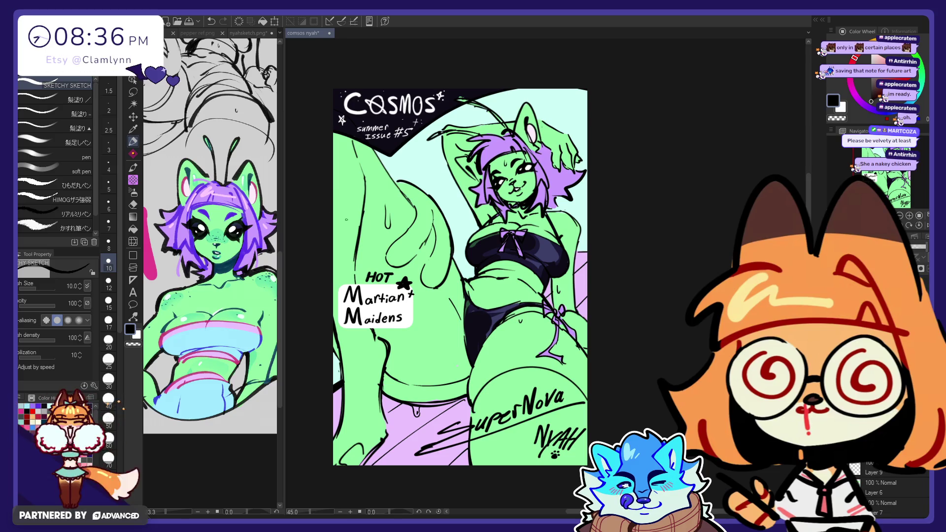
- Sample dark teal from the sketch, set the G-pen to size 120, then sample the purple hair colour
left_click(228, 262, "alt")
key("p")
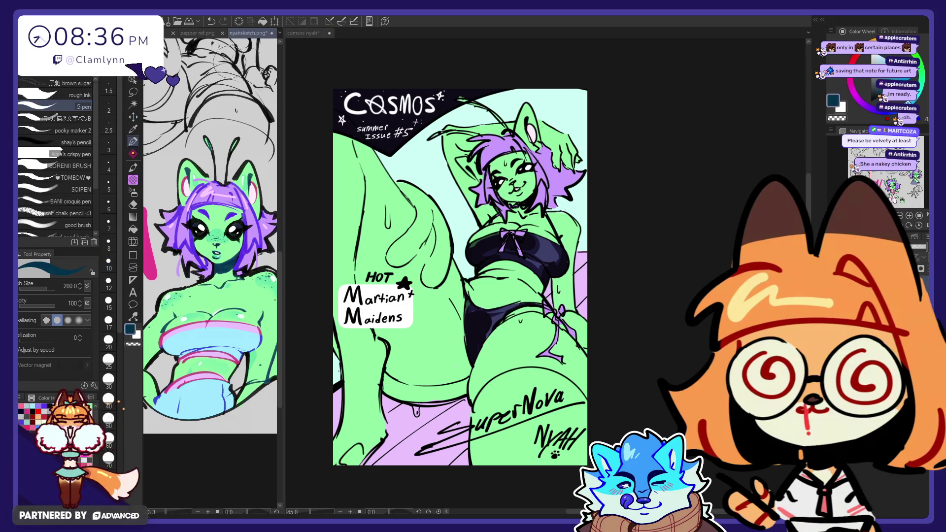
left_click(515, 187)
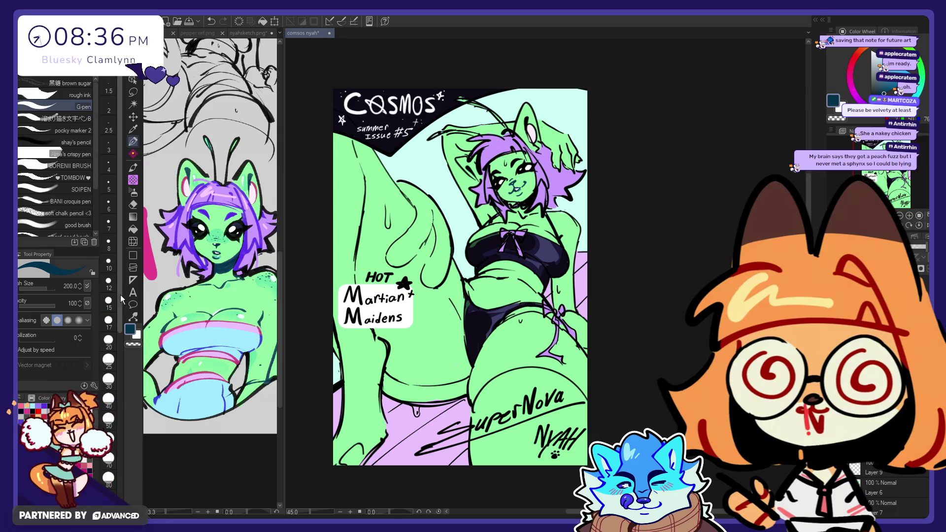
scroll(114, 376, "down", 5)
left_click(109, 374)
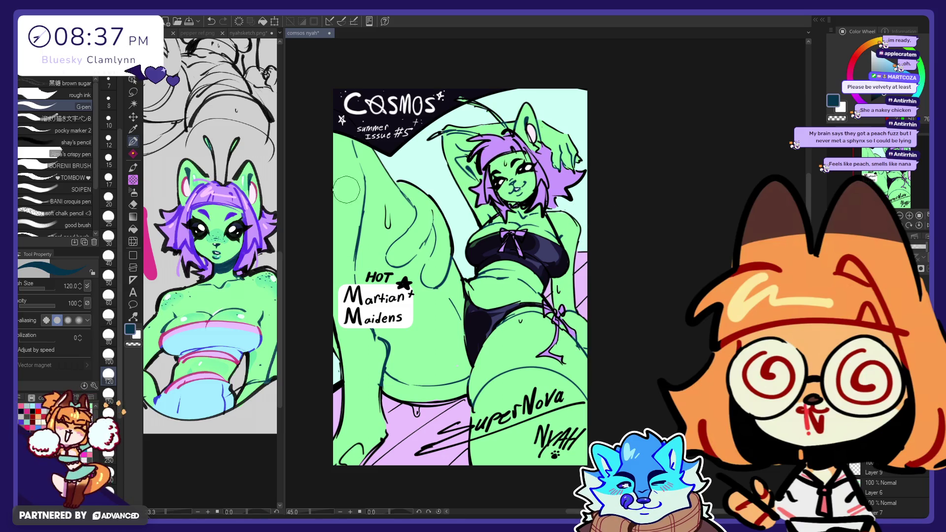
left_click(242, 242, "alt")
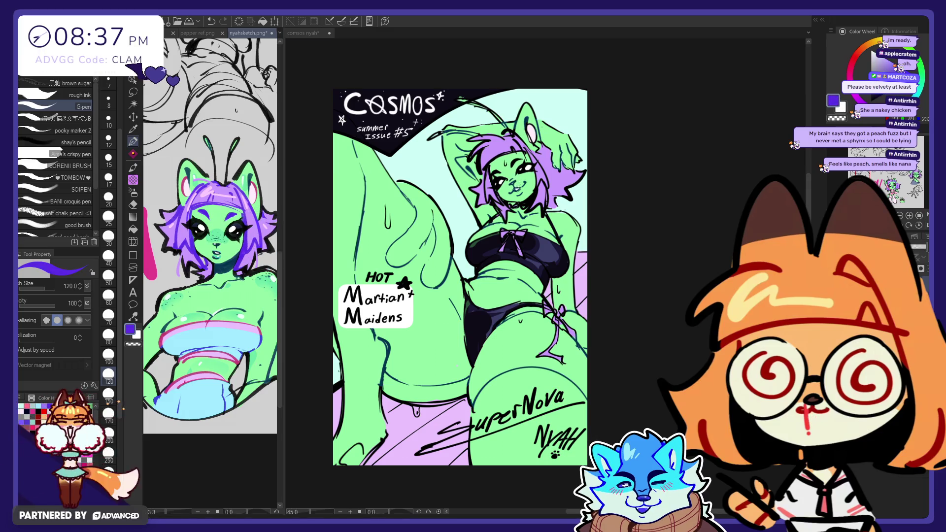
- Paint purple onto her hair's left side and below the hip bow, then sample the sketch's green skin
left_click(515, 146)
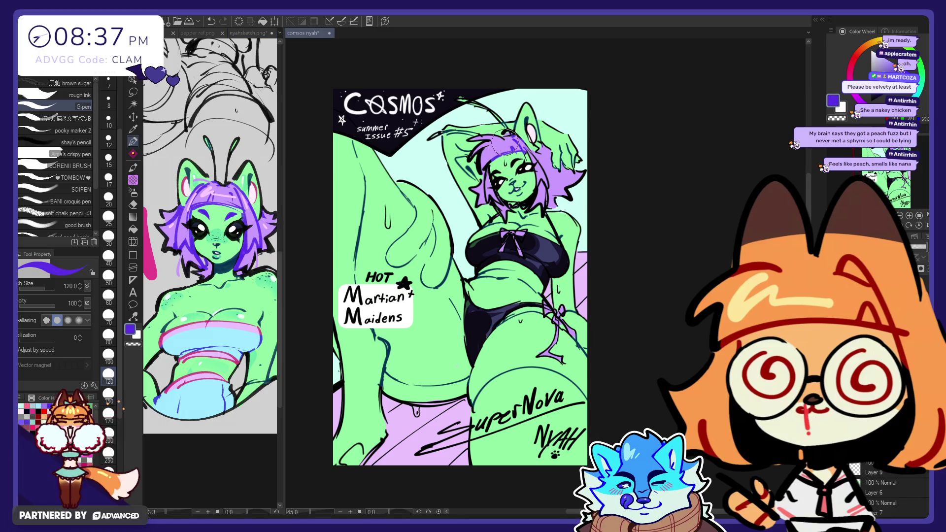
mouse_move(505, 142)
left_mouse_down()
mouse_move(485, 167)
mouse_move(487, 181)
left_mouse_up()
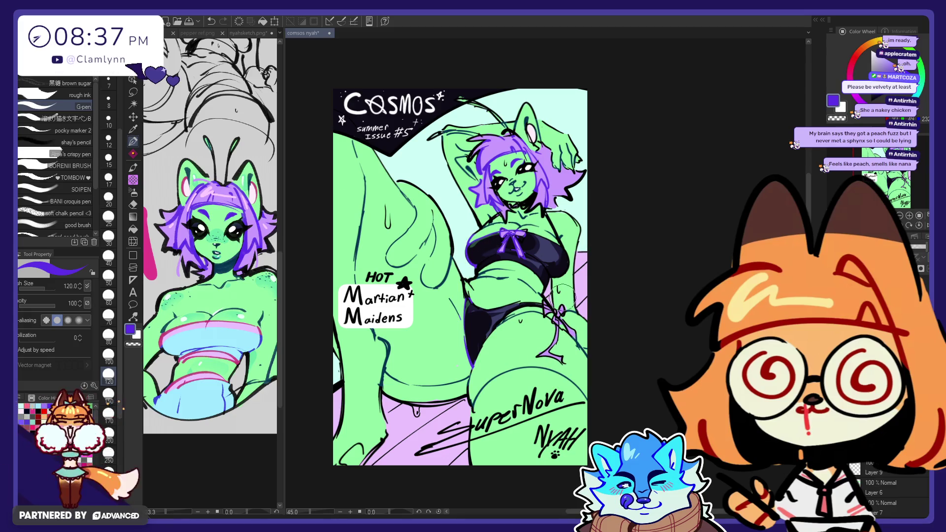
left_click_drag(551, 344, 544, 312)
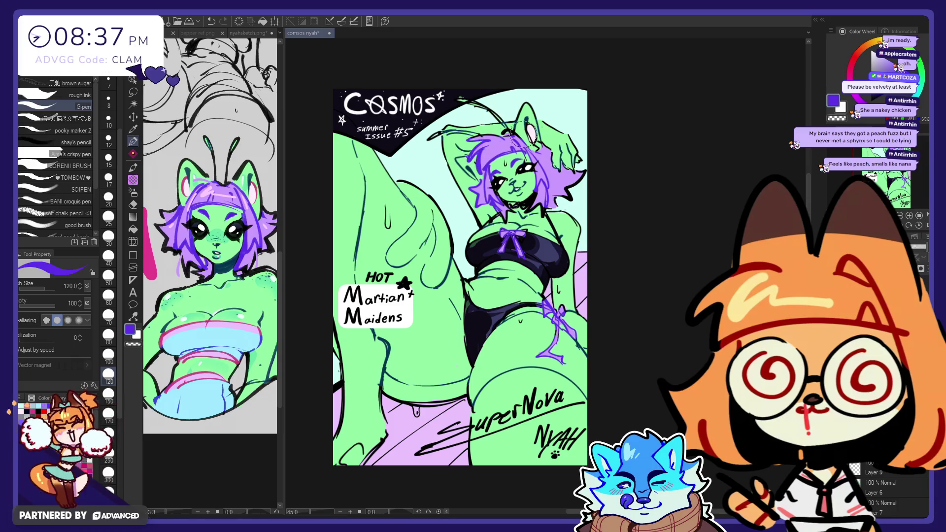
left_click(236, 224)
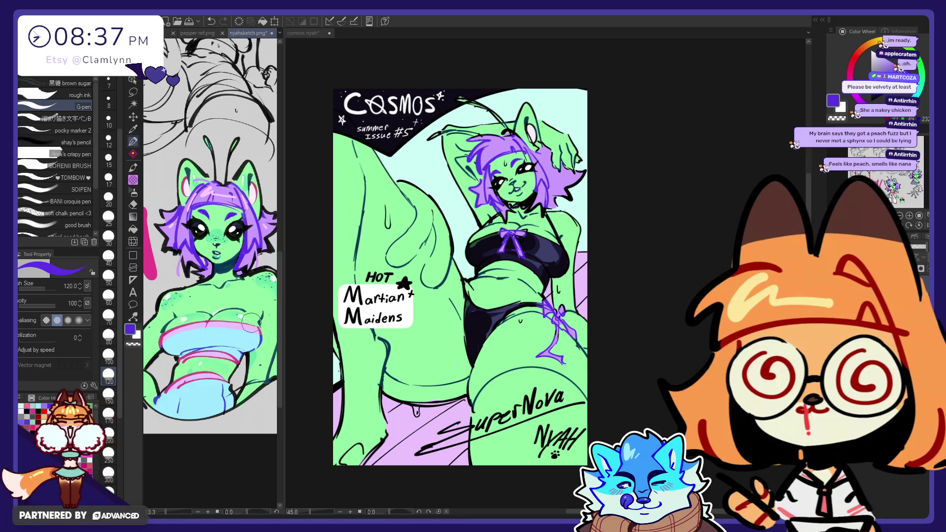
left_click(246, 301, "alt")
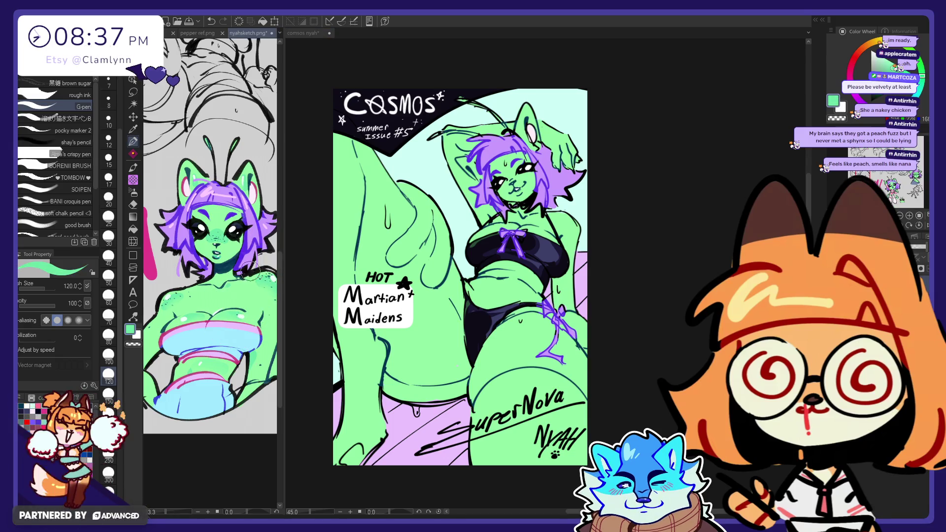
- Back on the Cosmos cover, select Layer 6 and paint a soft highlight on the thigh near the bow
left_click(458, 367)
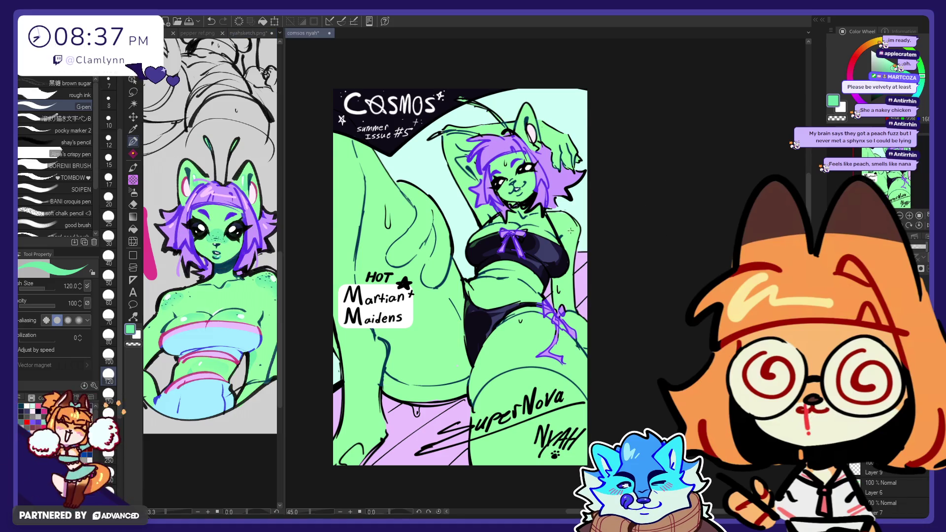
left_click(886, 487)
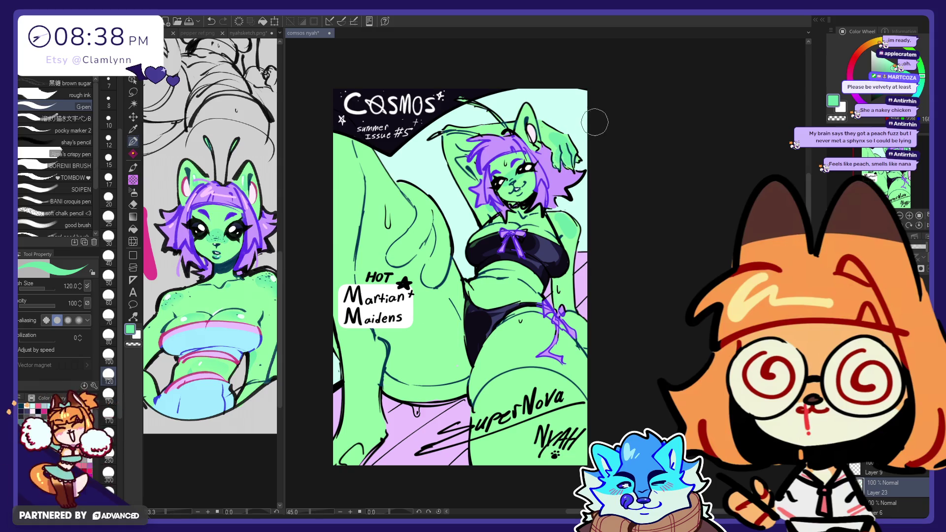
mouse_move(525, 344)
left_mouse_down()
mouse_move(548, 367)
mouse_move(533, 333)
mouse_move(521, 349)
left_mouse_up()
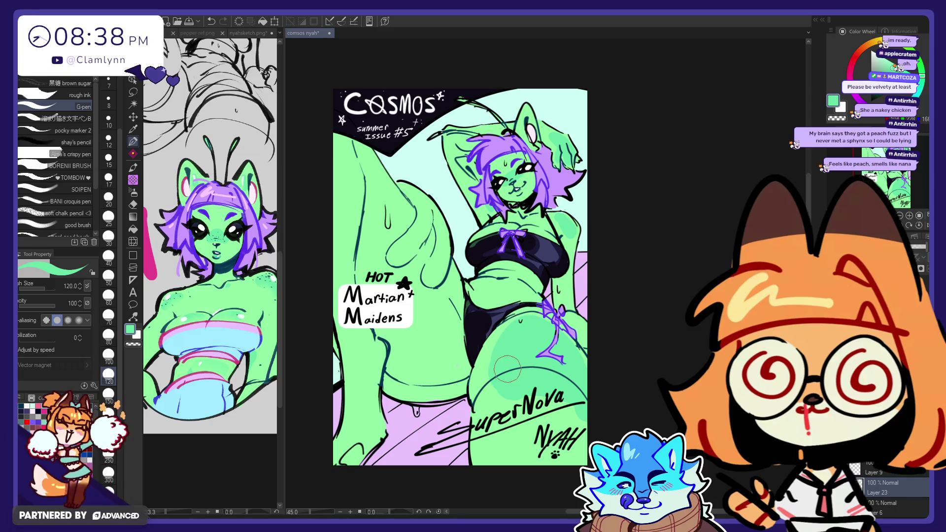
- Switch to the eraser and enlarge it to size 300
key("e")
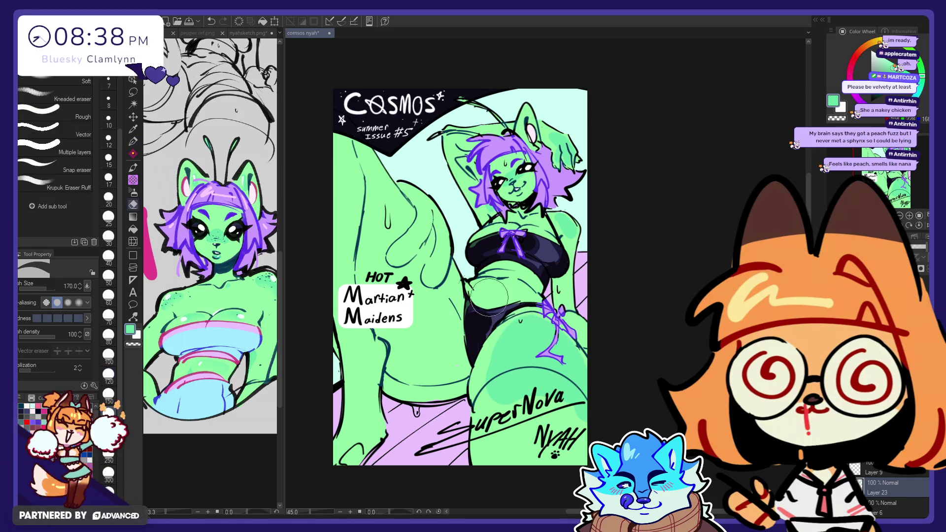
scroll(117, 407, "down", 2)
scroll(117, 416, "down", 2)
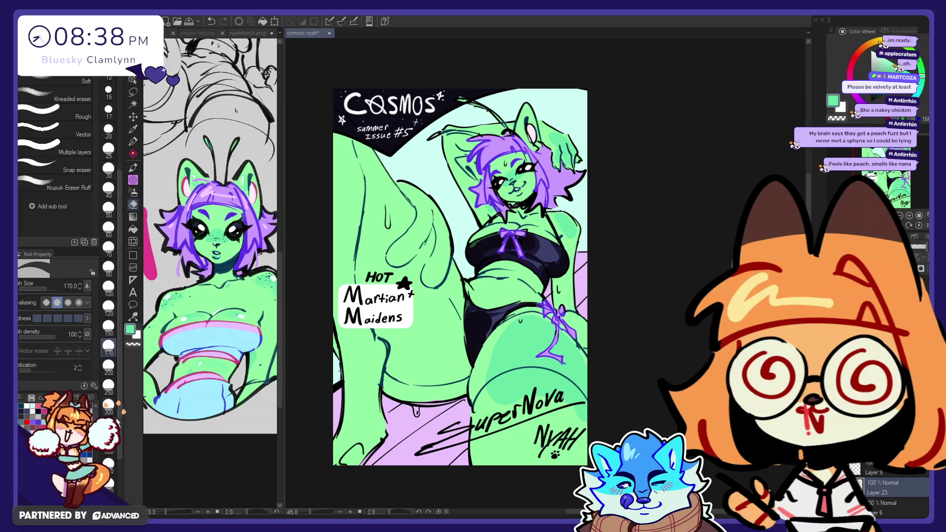
left_click(108, 405)
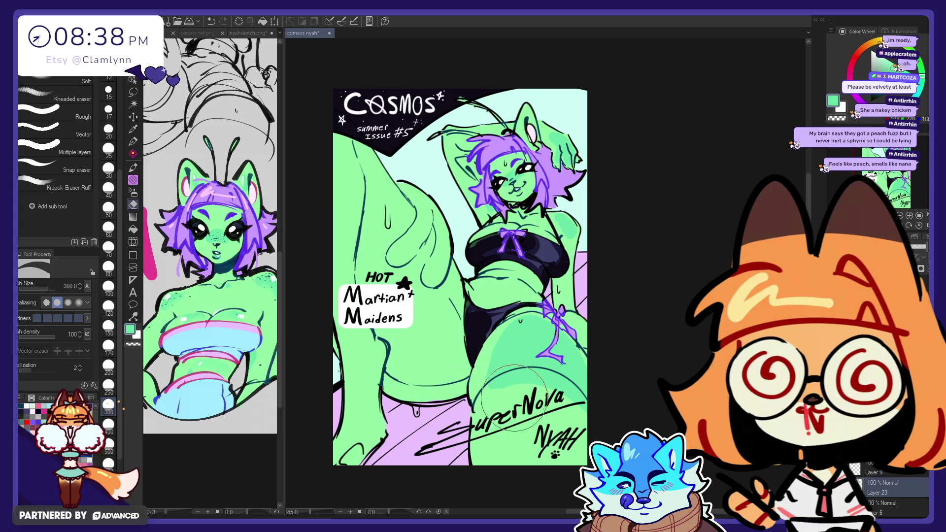
- With the G-pen, paint green shading inside the leg and a pale green highlight along the left leg
left_click(133, 141)
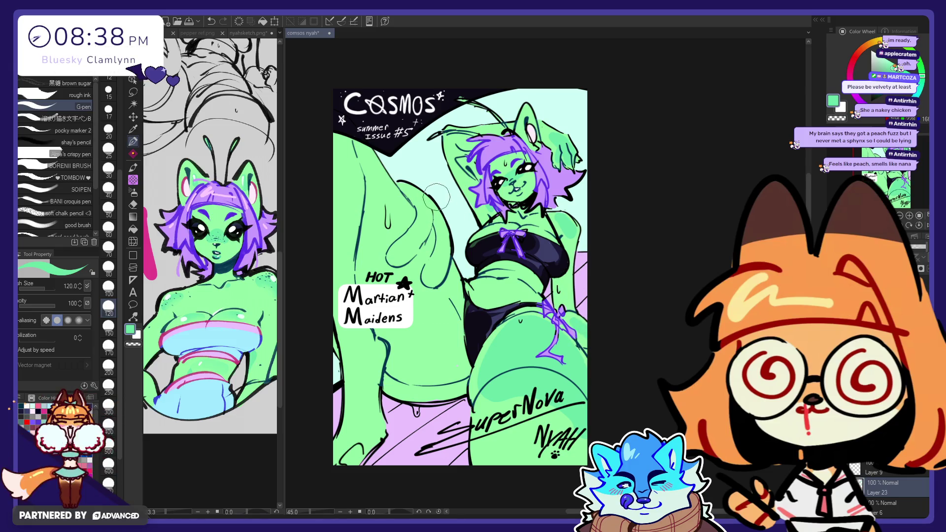
left_click_drag(442, 249, 439, 254)
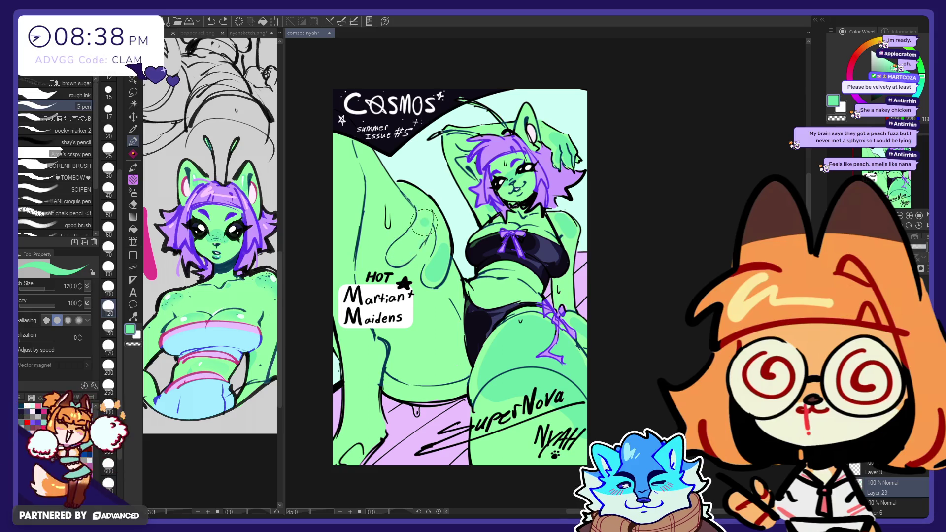
left_click_drag(426, 211, 427, 223)
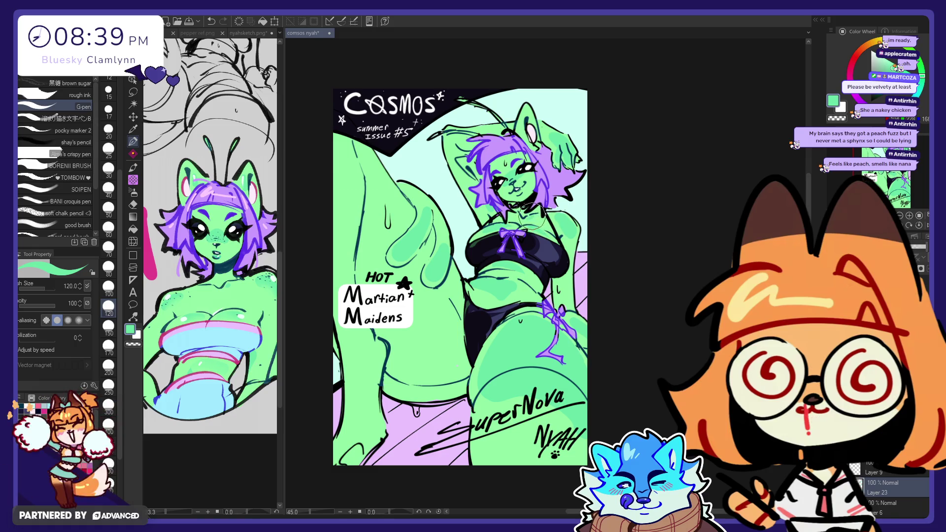
key("e")
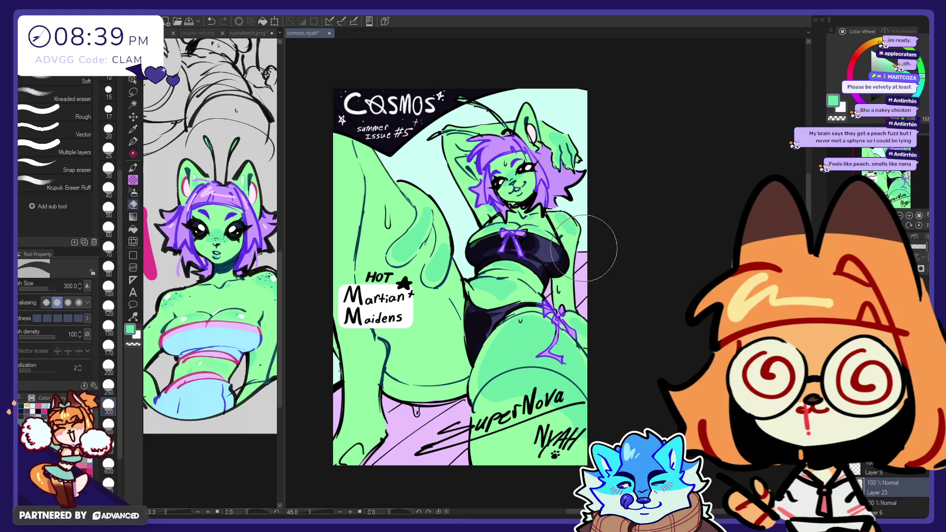
key("p")
mouse_move(349, 196)
left_mouse_down()
mouse_move(350, 188)
mouse_move(346, 254)
left_mouse_up()
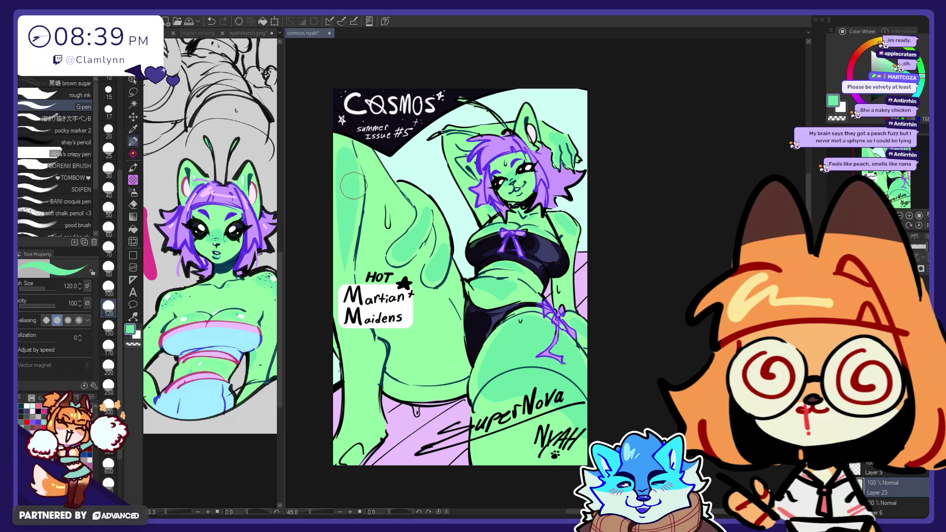
- Extend the pale highlight down the left leg, cleaning edges with a size-150 eraser
mouse_move(361, 367)
left_mouse_down()
mouse_move(360, 378)
mouse_move(445, 345)
left_mouse_up()
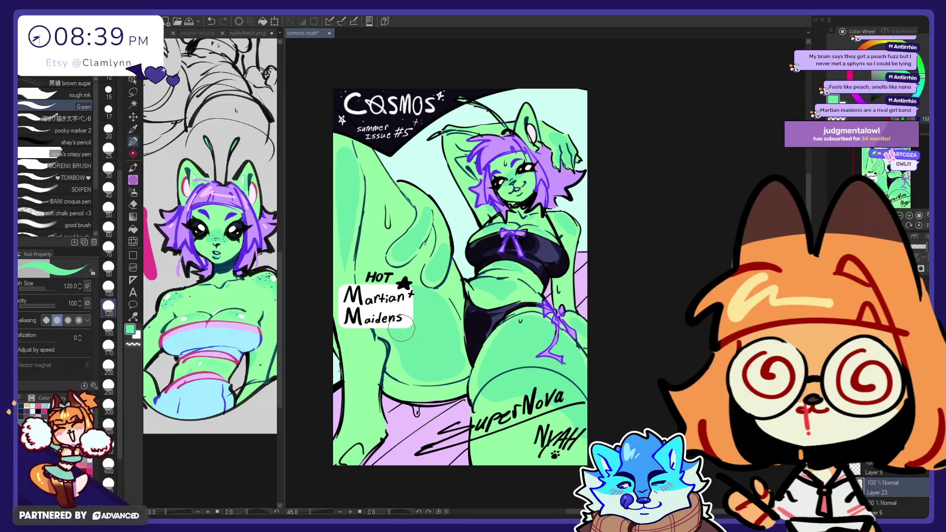
key("e")
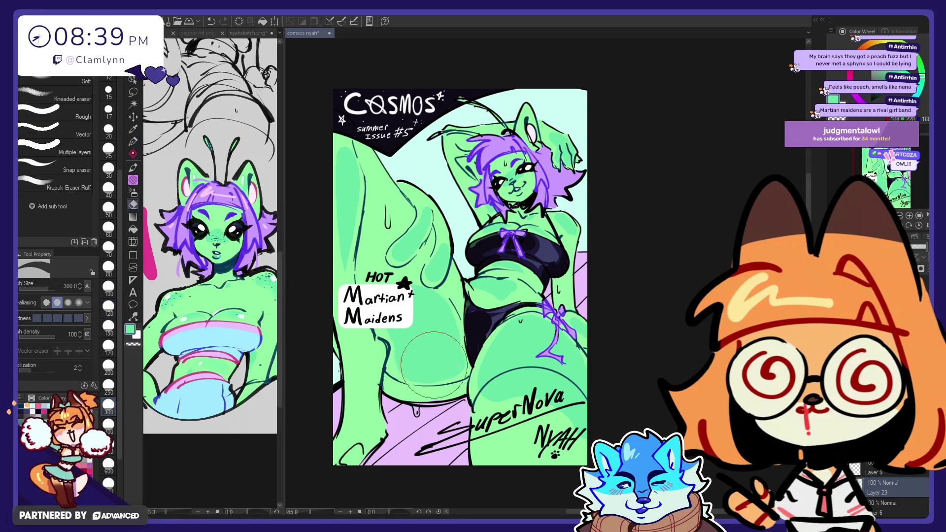
left_click(108, 325)
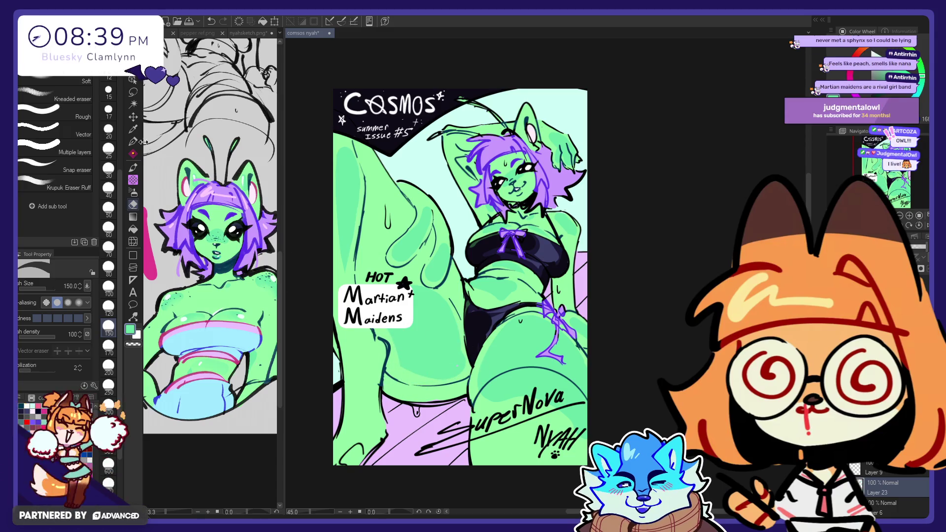
key("p")
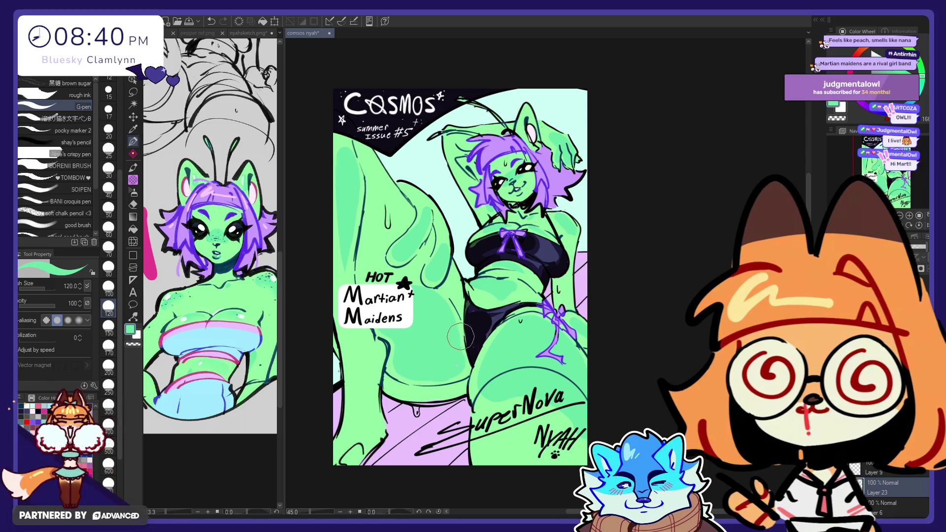
key("e")
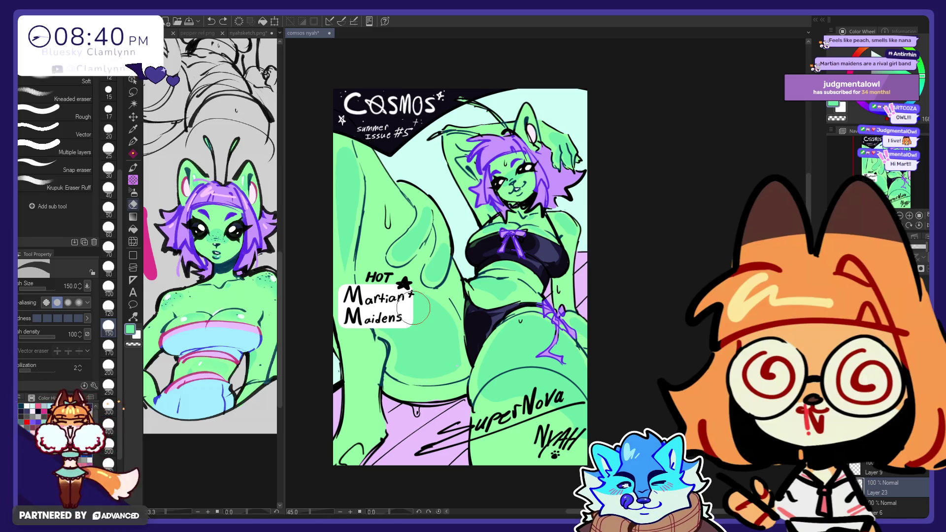
left_click(133, 142)
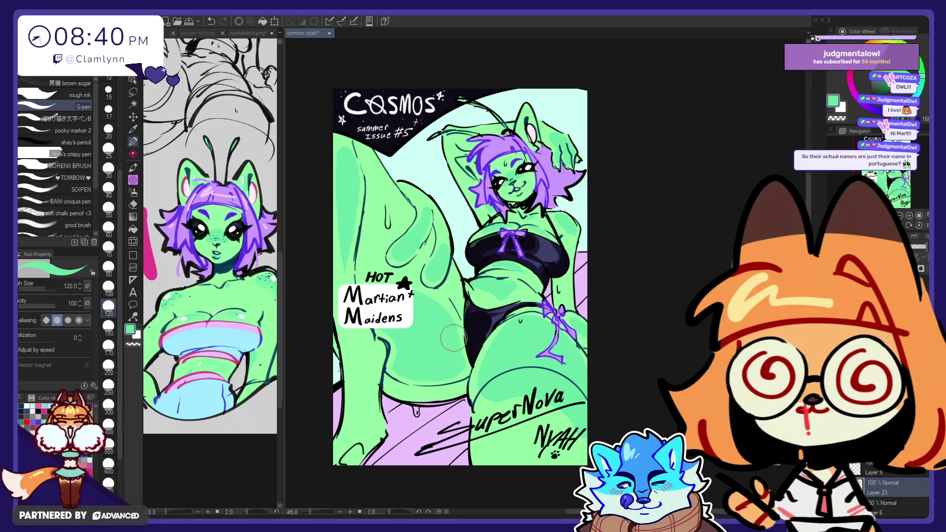
key("e")
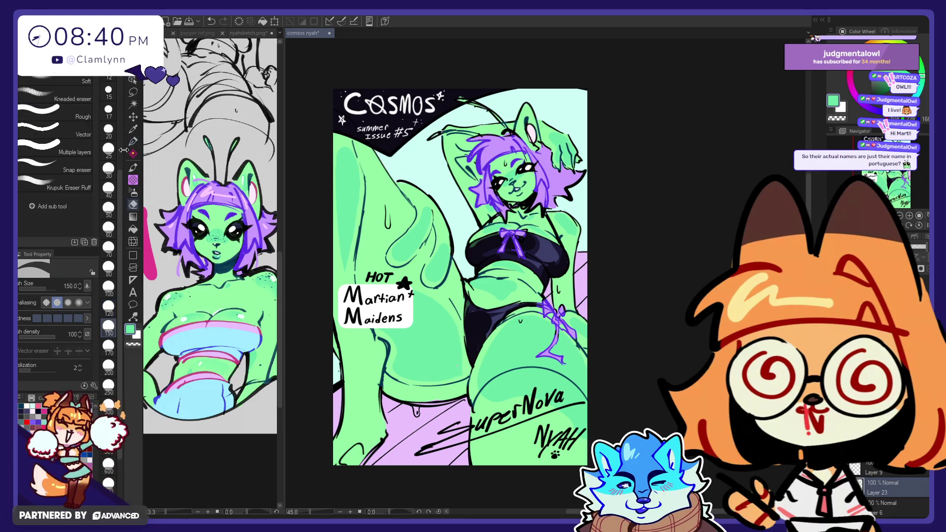
key("p")
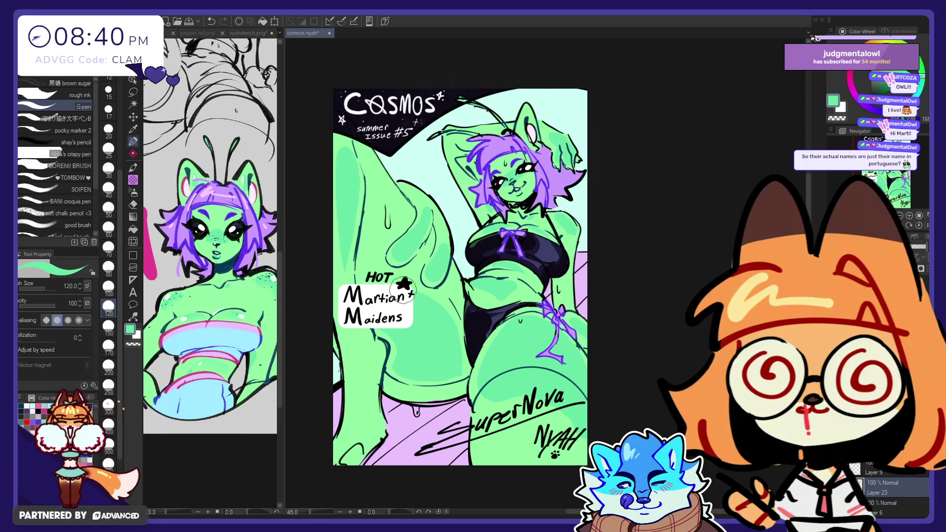
key("e")
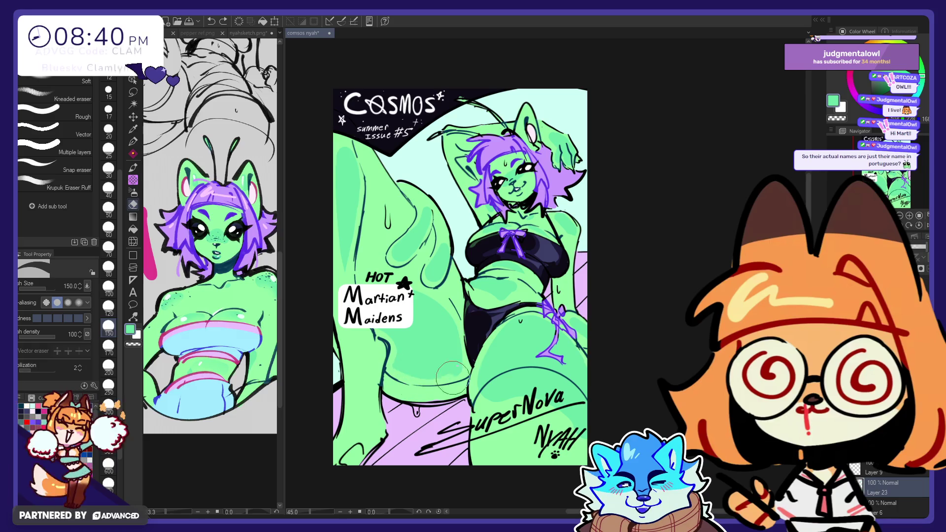
key("p")
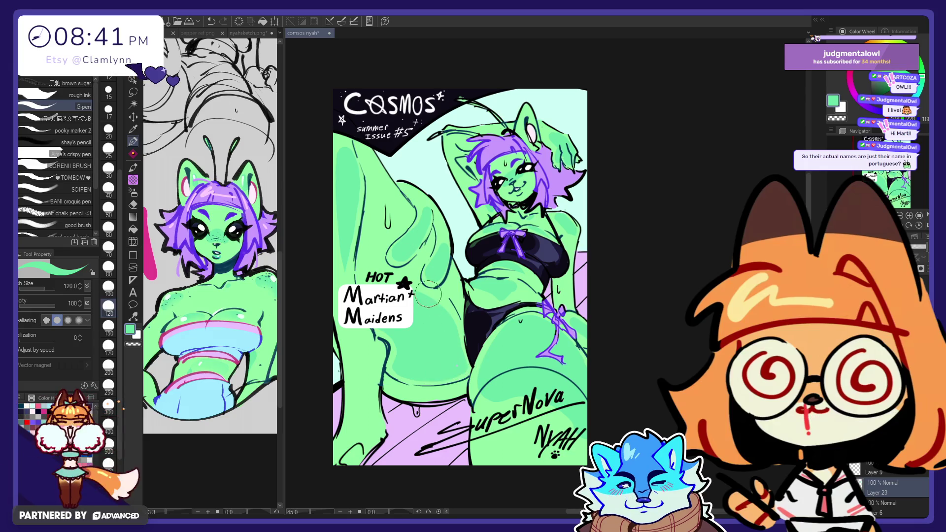
- Refine the glossy leg highlights and drip shapes, undoing a stray mark near the star
key("e")
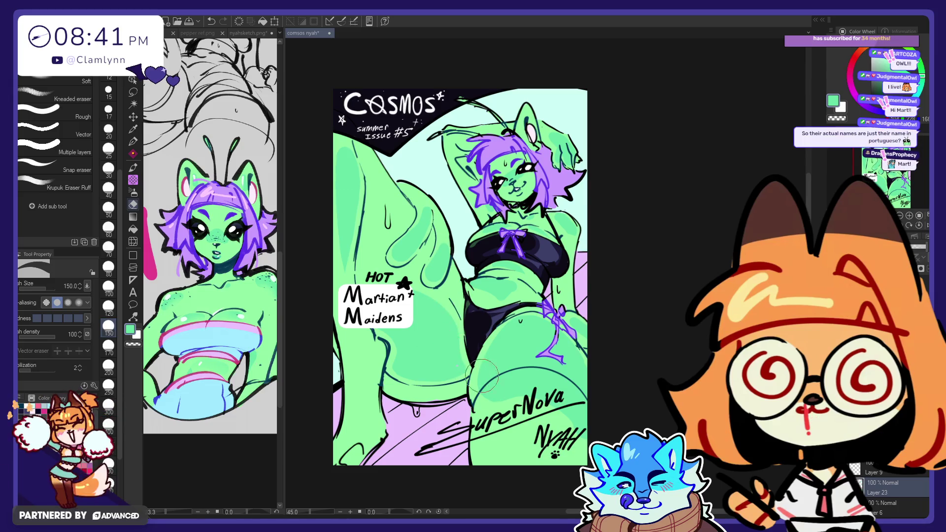
key("p")
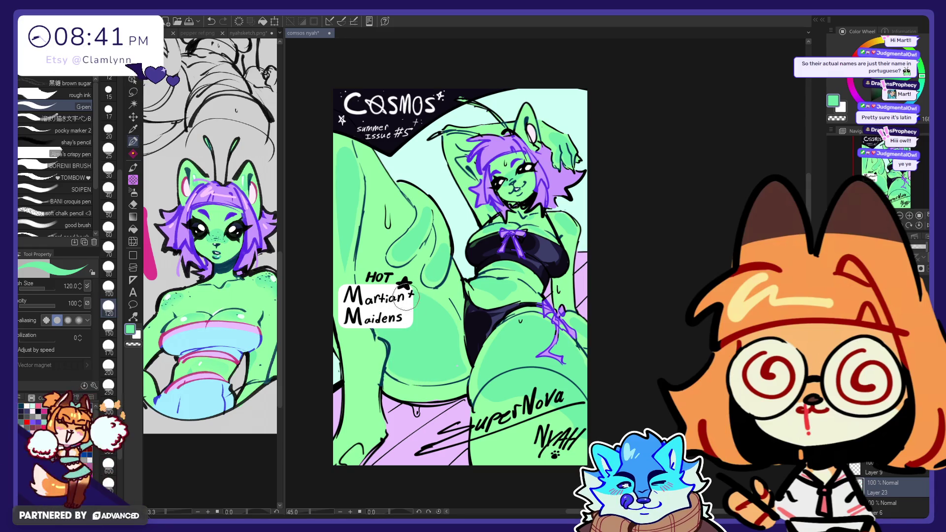
key("ctrl+z")
key("e")
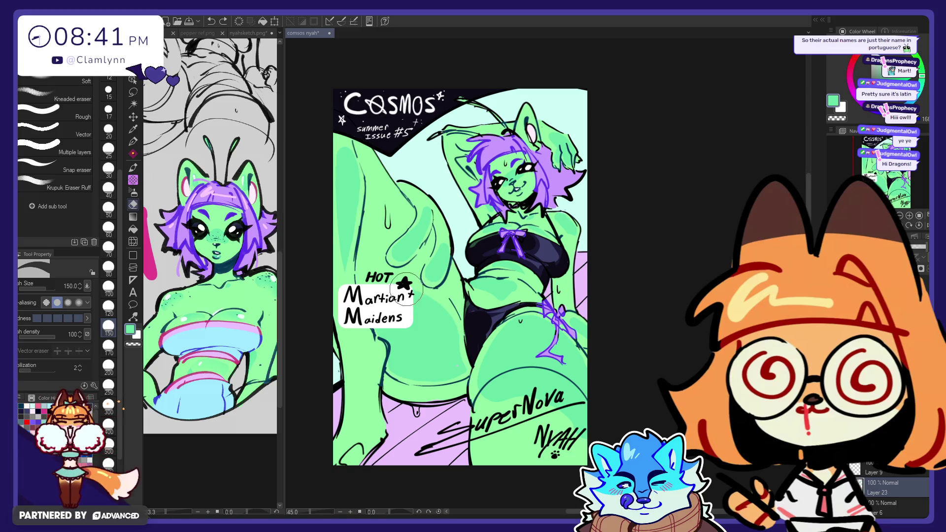
key("p")
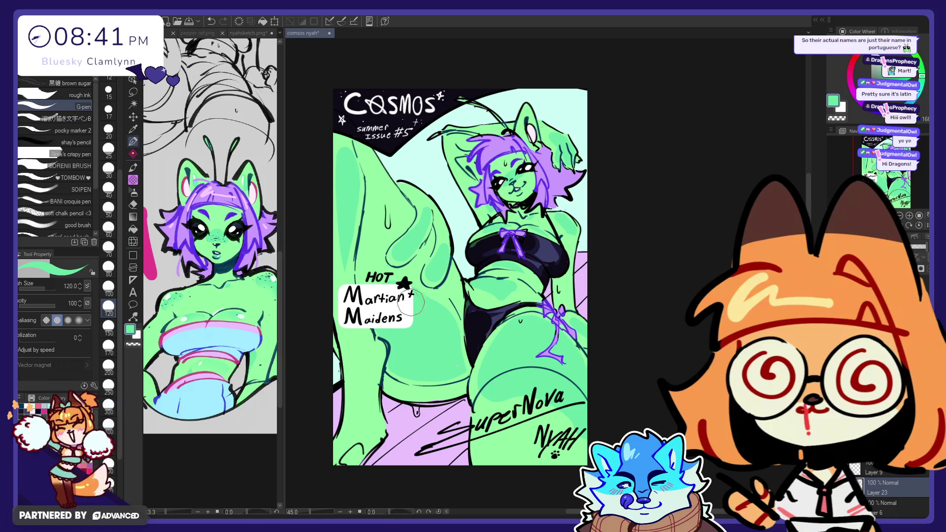
key("e")
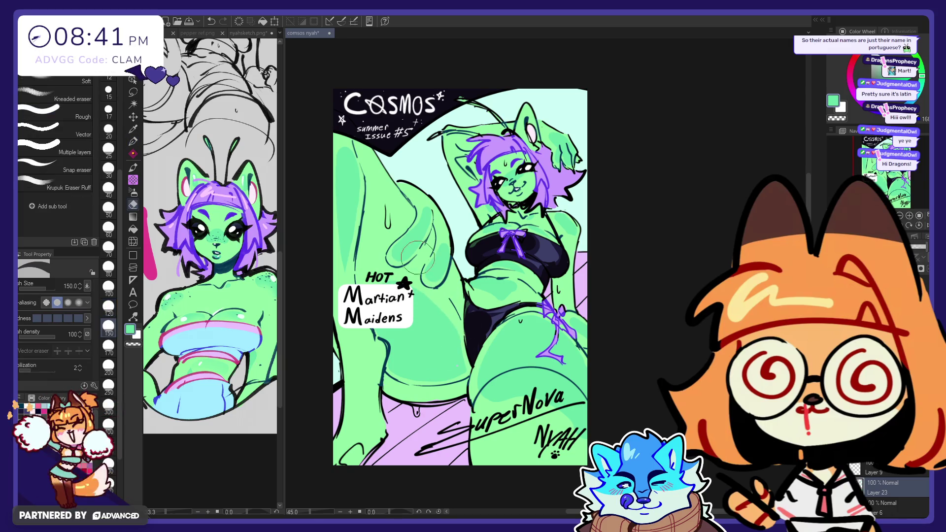
key("p")
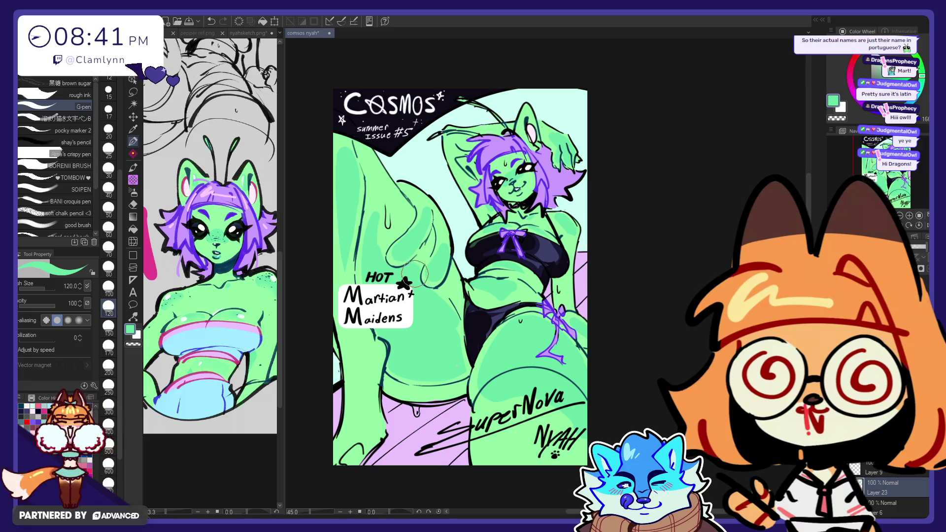
key("e")
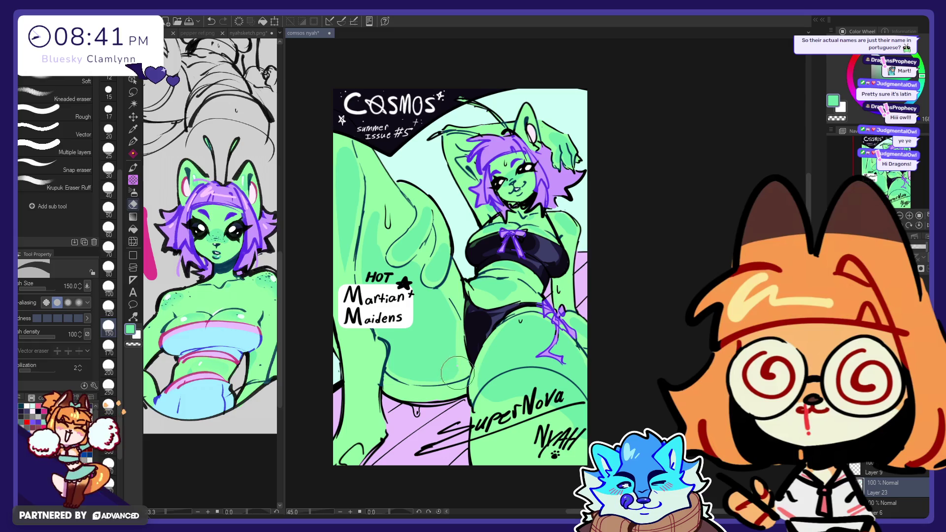
key("p")
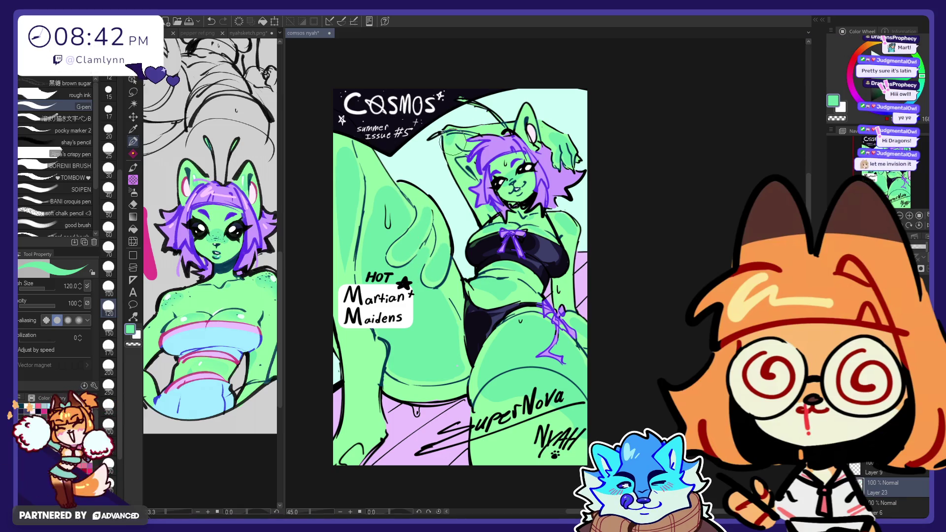
- Select the Soft eraser and set it to size 170
key("e")
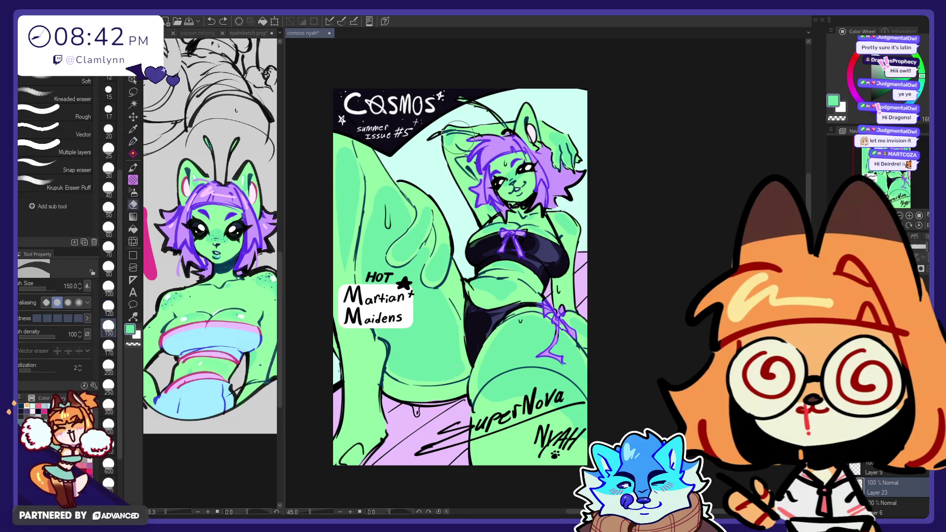
key("p")
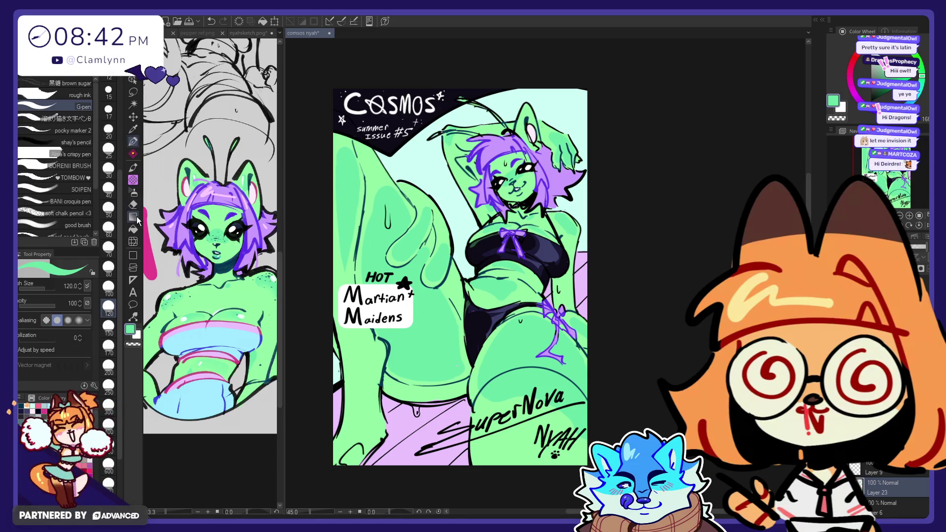
left_click(134, 242)
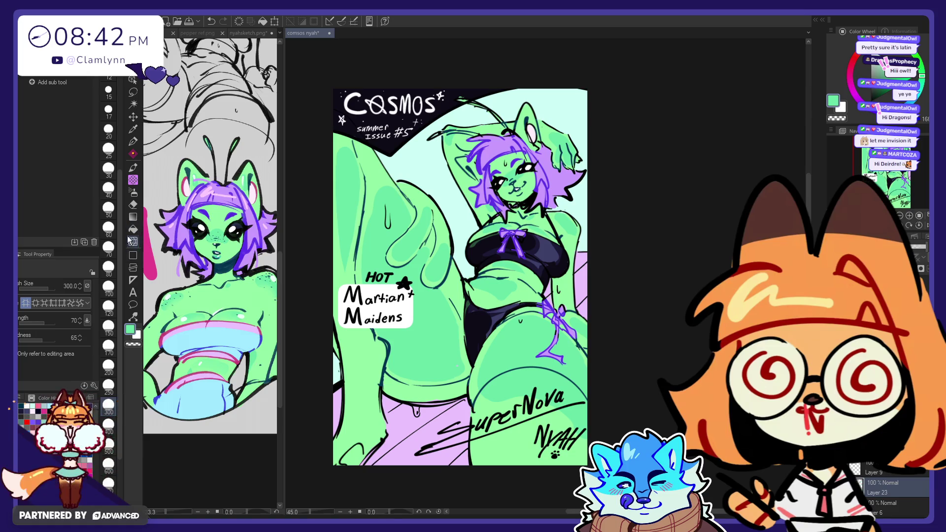
key("e")
left_click(74, 78)
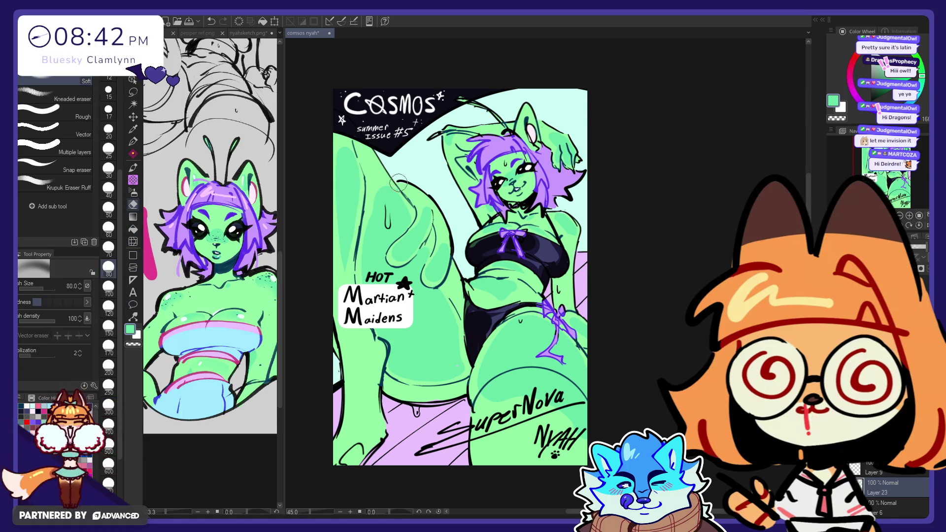
left_click(109, 346)
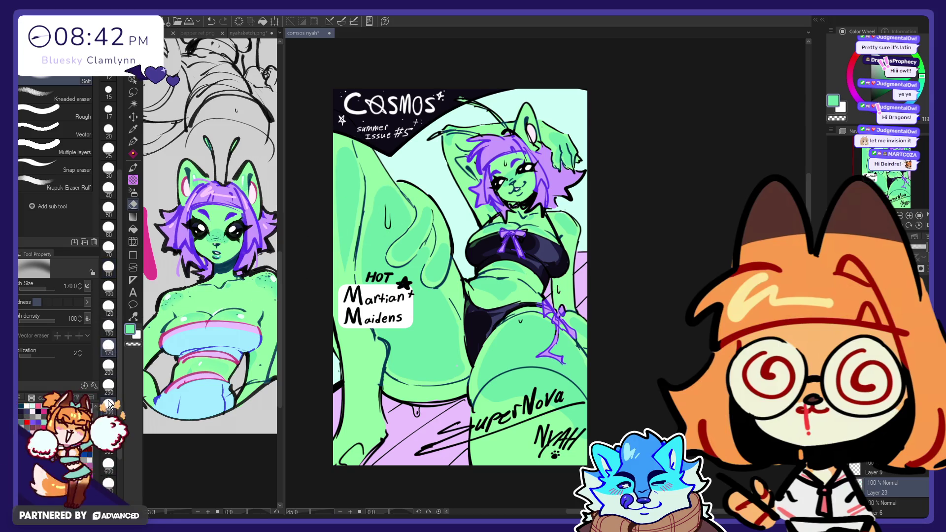
key("p")
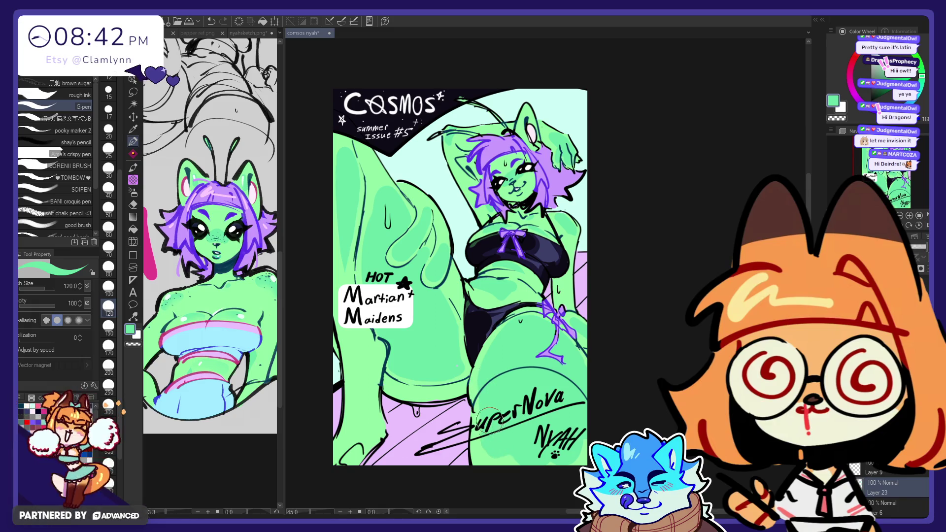
- Soft-erase highlights on the legs and torso, varying eraser size through 300, 600, 250, 150 and 100
key("e")
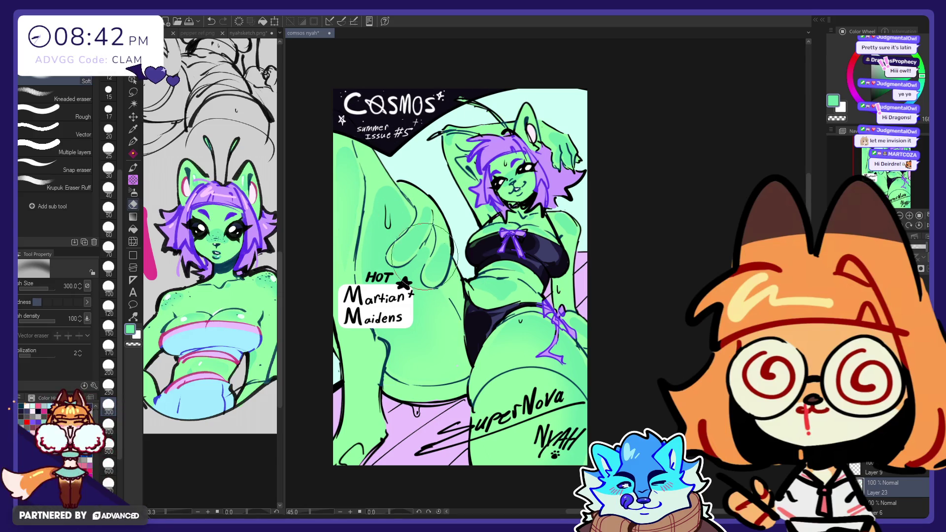
left_click(108, 463)
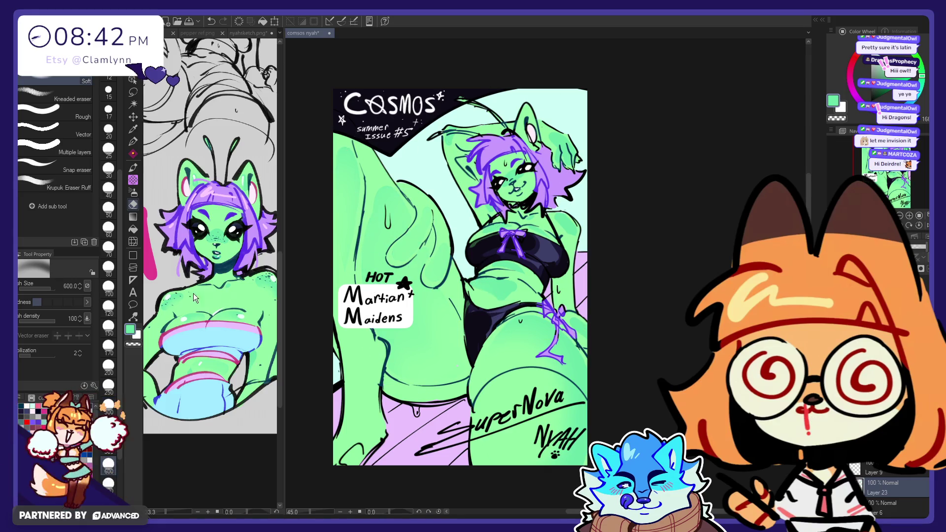
left_click(109, 386)
left_click(108, 327)
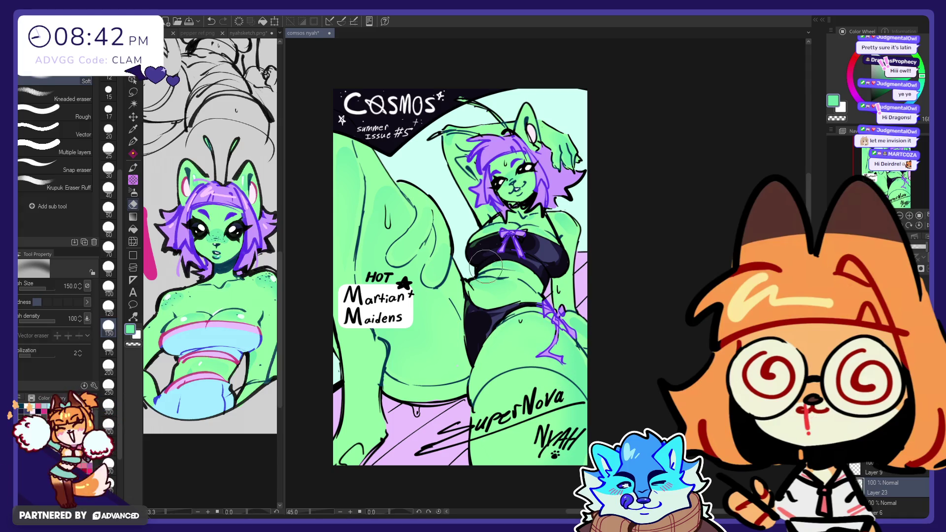
key("bracketleft")
key("bracketleft")
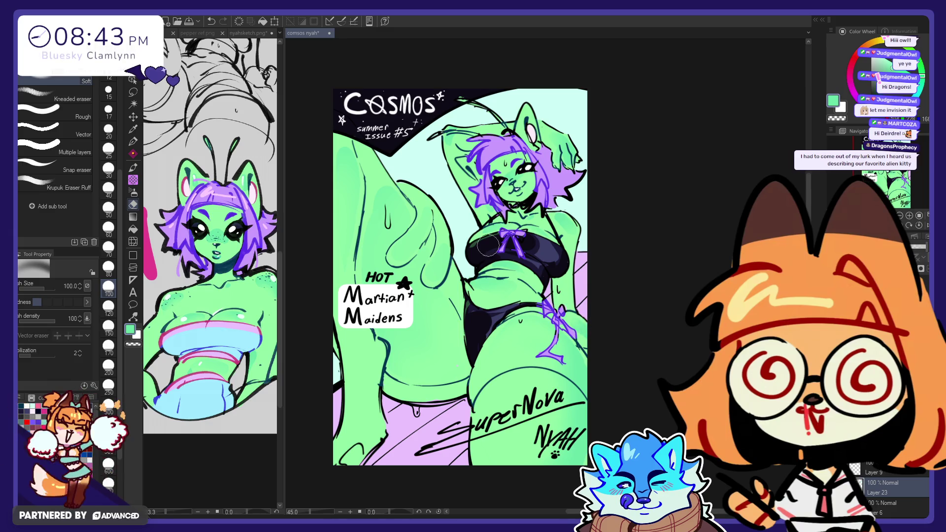
- Add a soft Airbrush (Soft) stroke near the bikini, undoing and then restoring it
key("p")
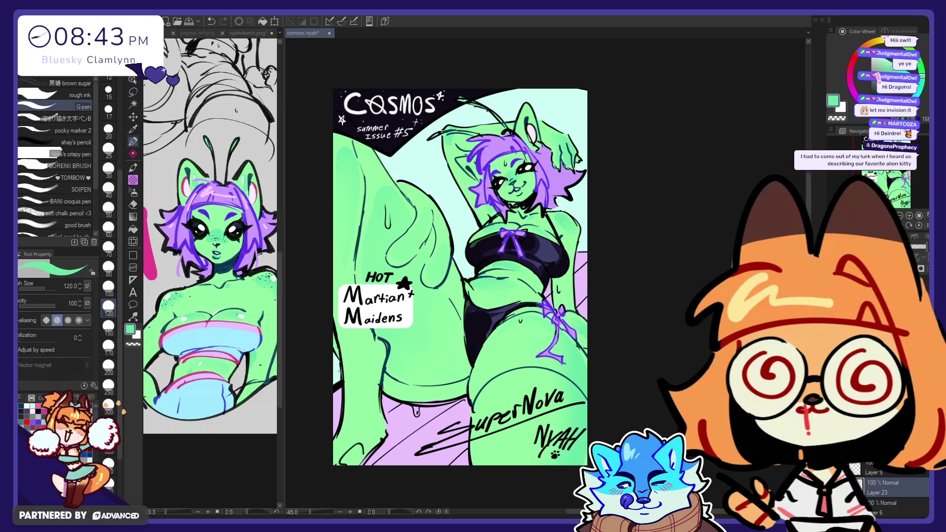
left_click(135, 194)
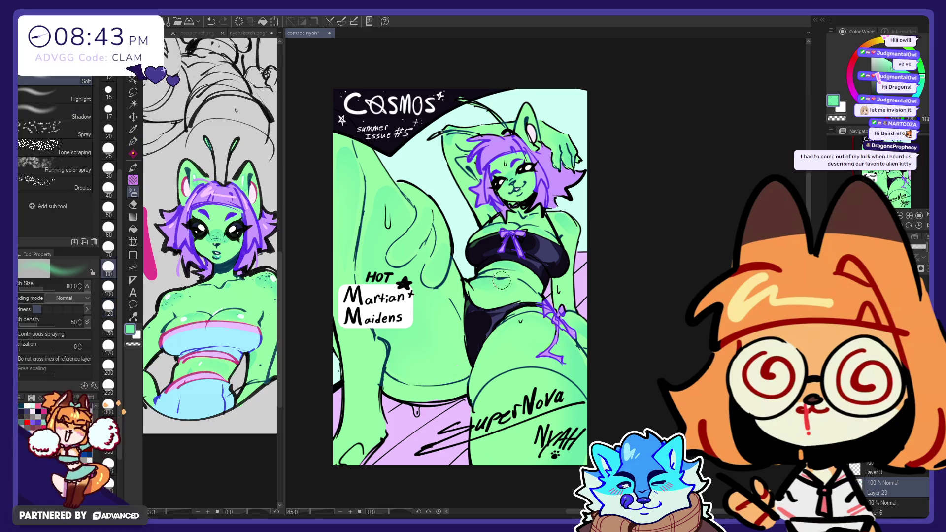
key("ctrl+z")
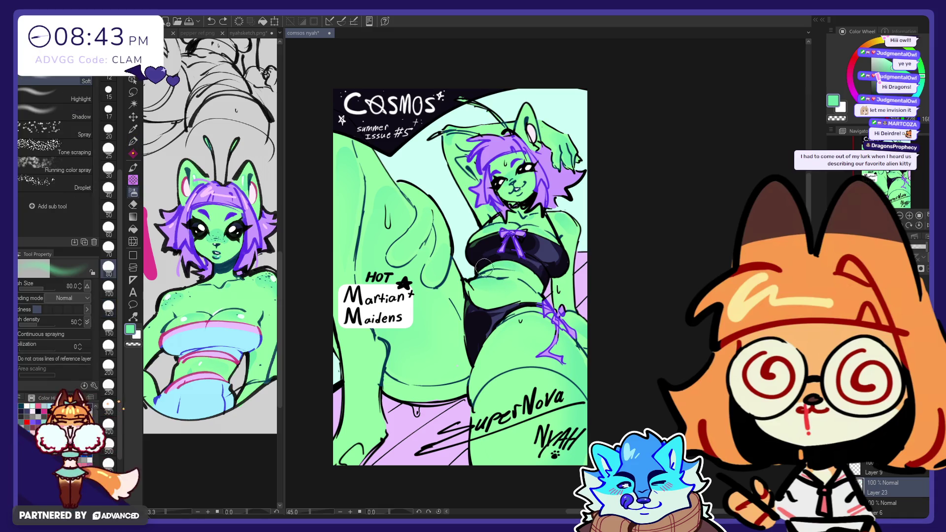
key("ctrl+y")
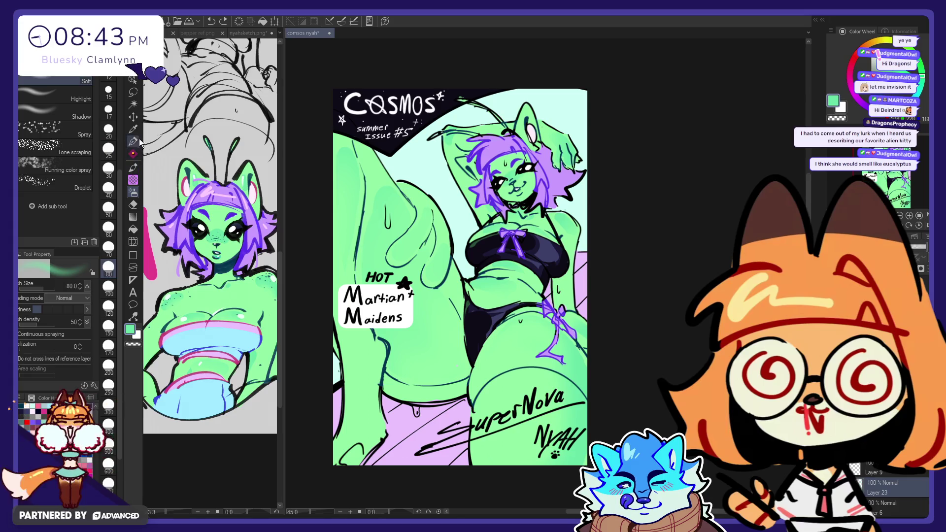
- Touch up the skin highlights with the pen and eraser, then pick dark navy
key("p")
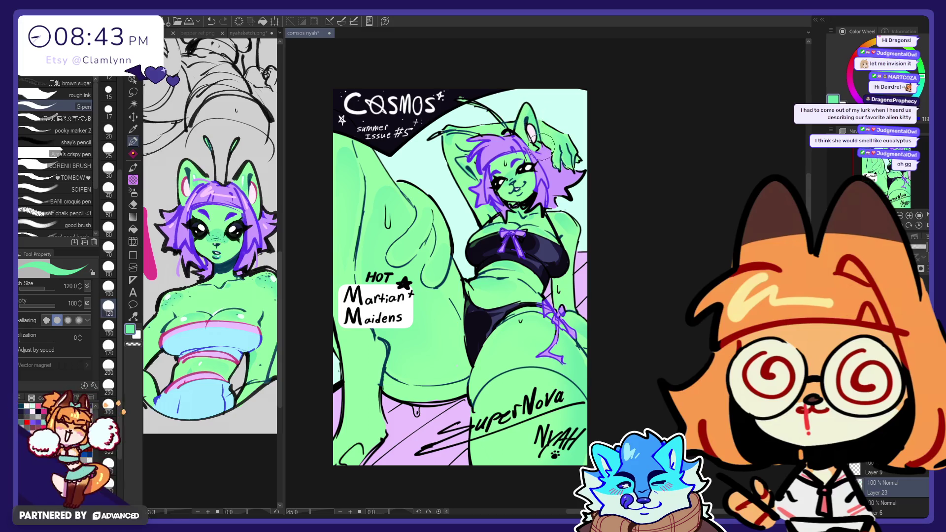
key("e")
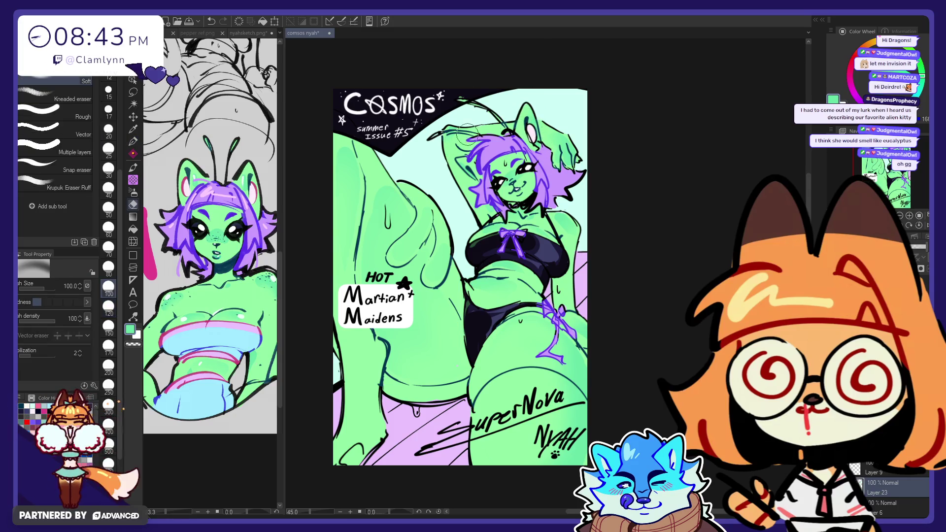
key("p")
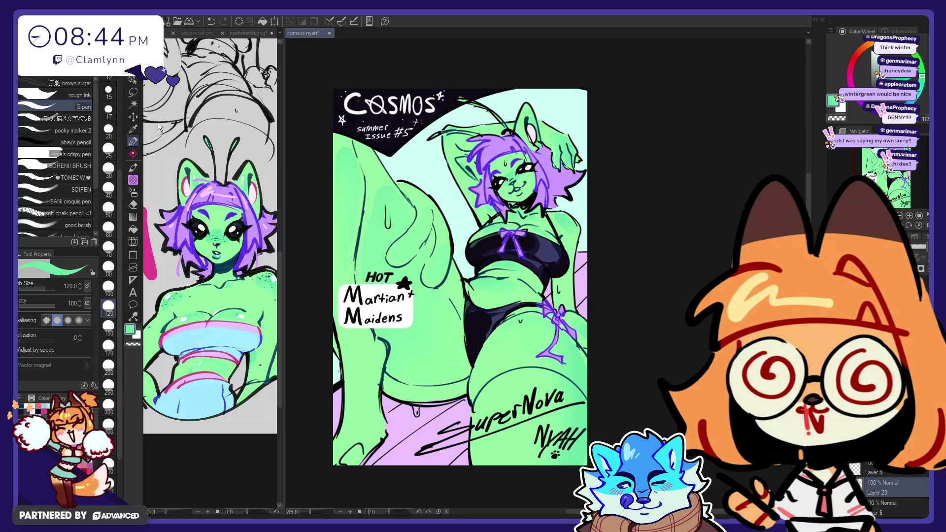
left_click(387, 362, "alt")
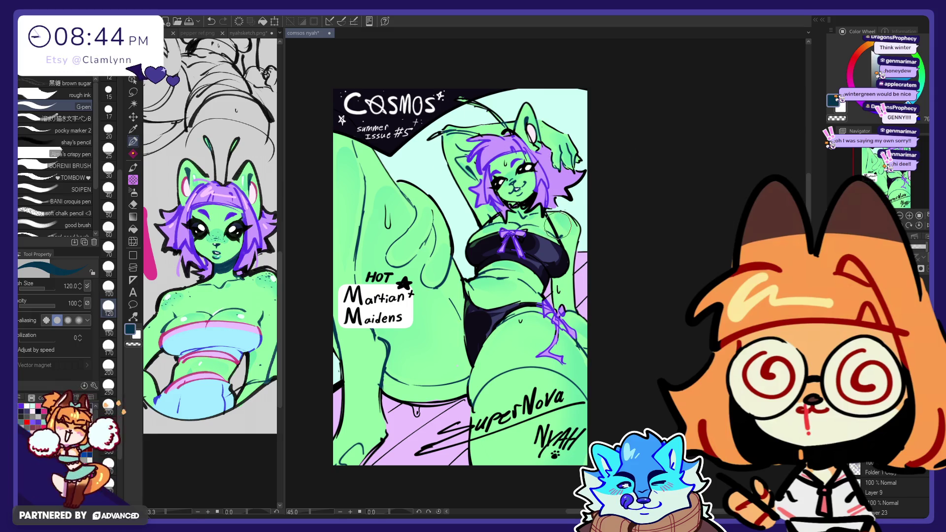
- Eyedrop the speckle colour from nyahsketch.png and dot navy speckles on the face with a size-10 sketchy brush
left_click(221, 288)
left_click(226, 266, "alt")
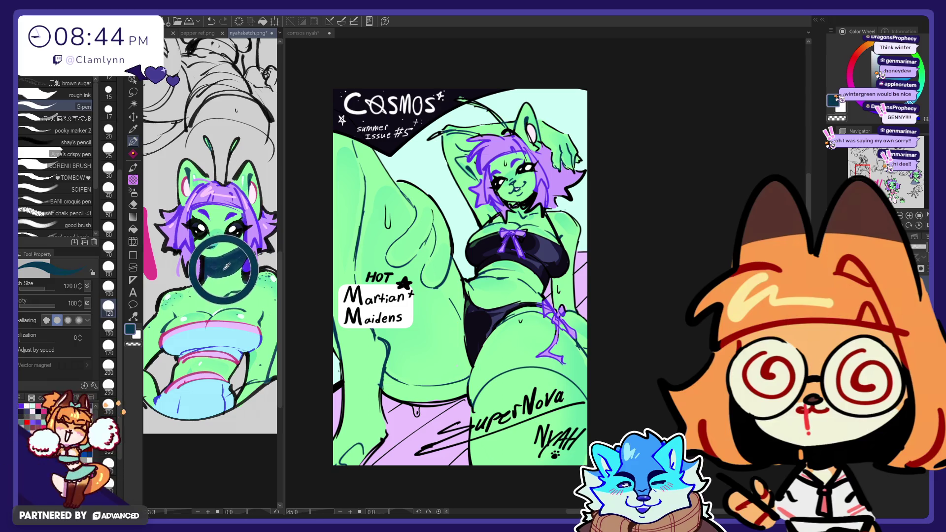
key("p")
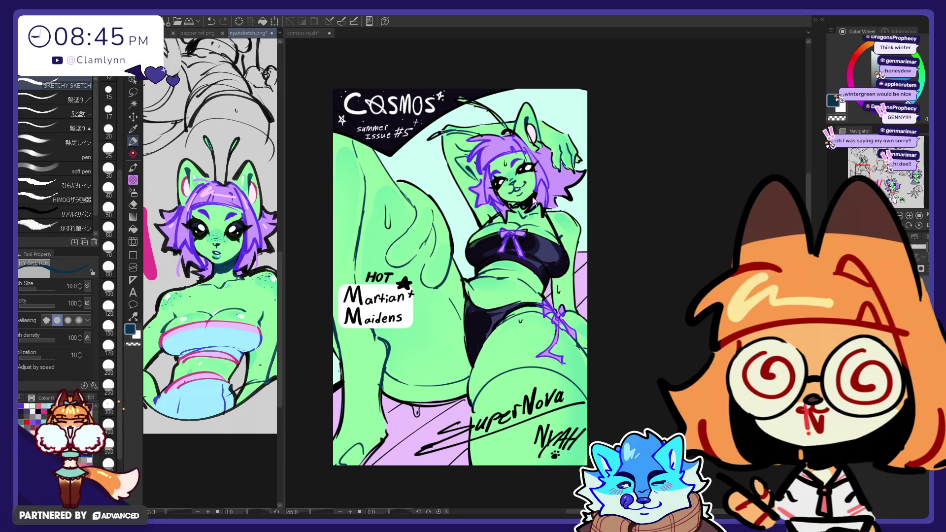
left_click(516, 176)
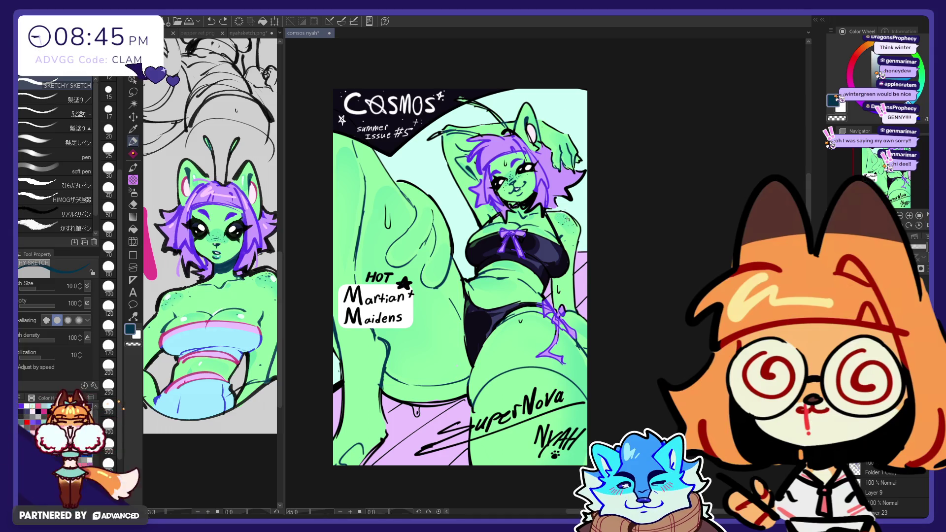
key("e")
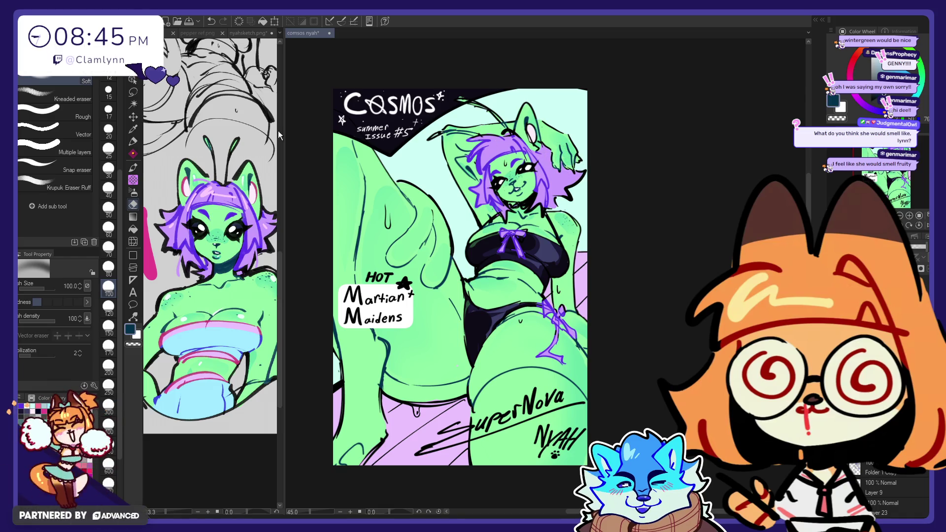
- Dot speckles over arms, belly and legs with the sketchy pen at sizes 25 and 17, using a size-200 eraser
left_click(135, 141)
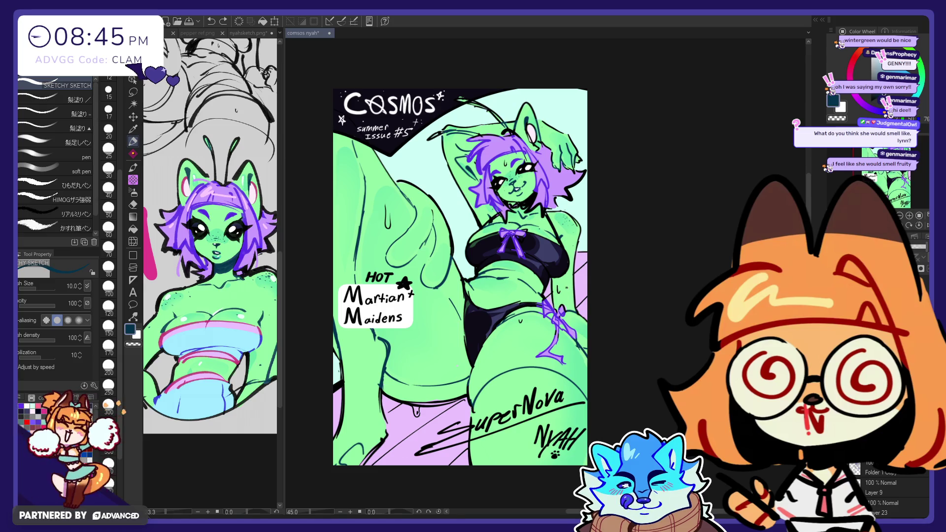
left_click(109, 147)
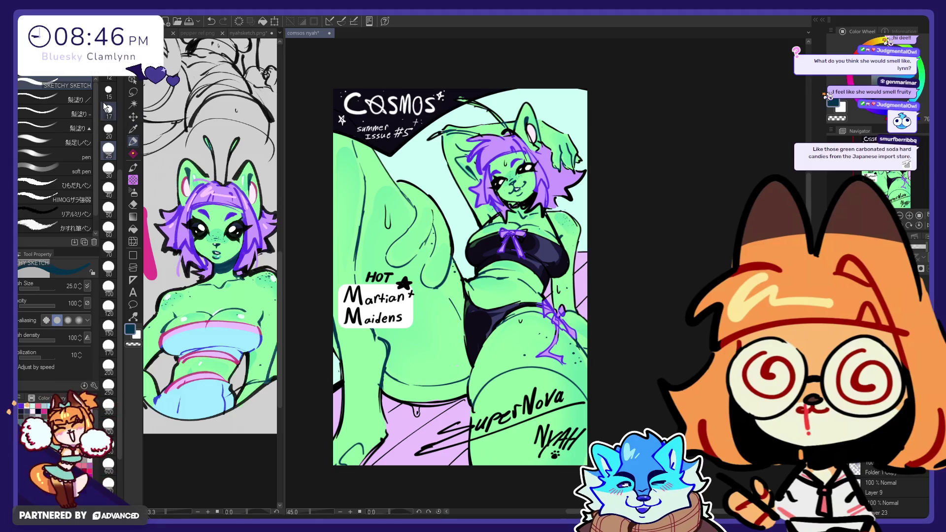
key("[")
key("[")
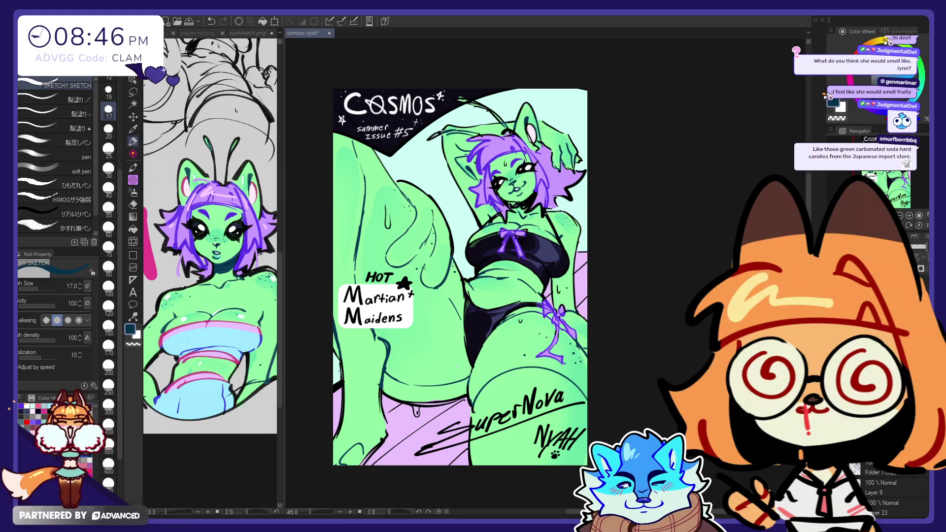
key("e")
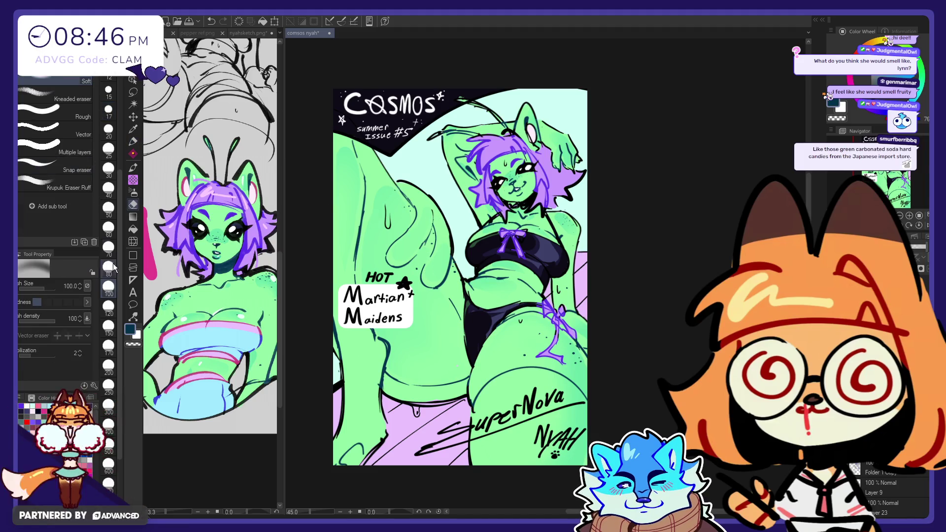
key("]")
key("]")
key("]")
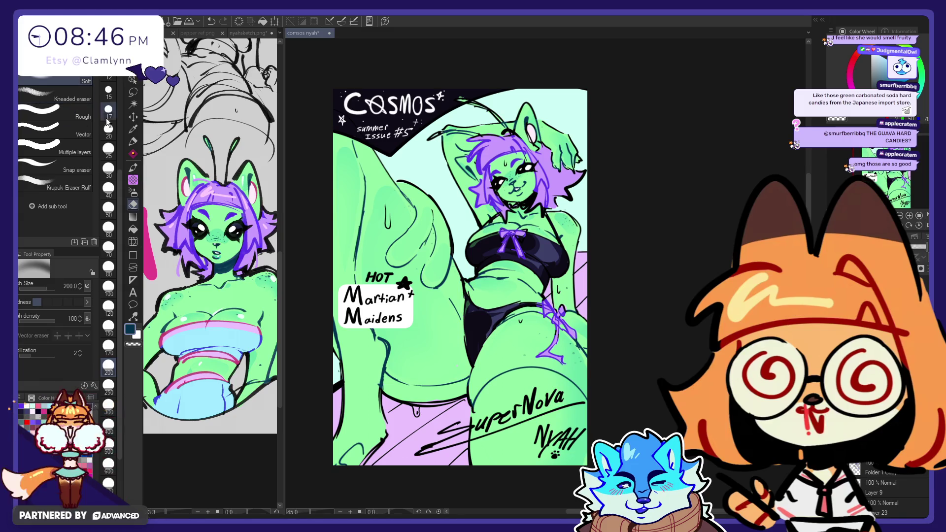
key("p")
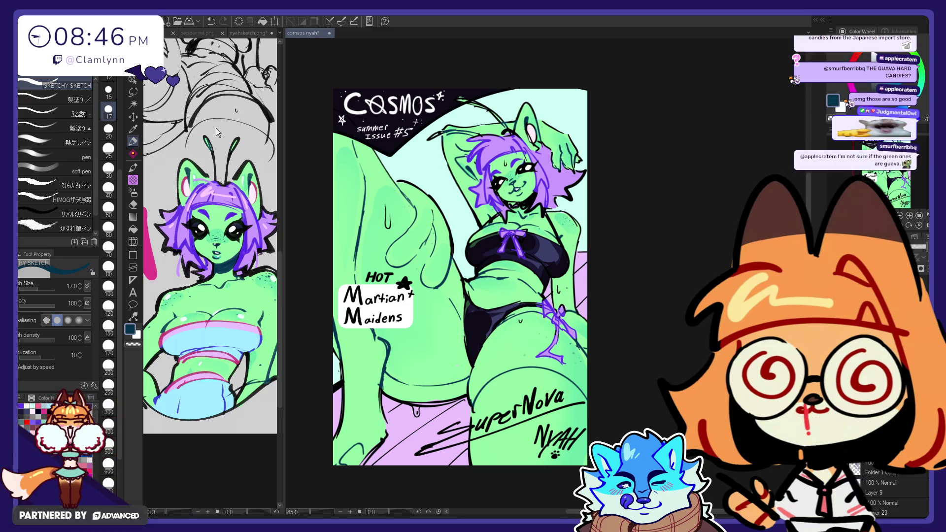